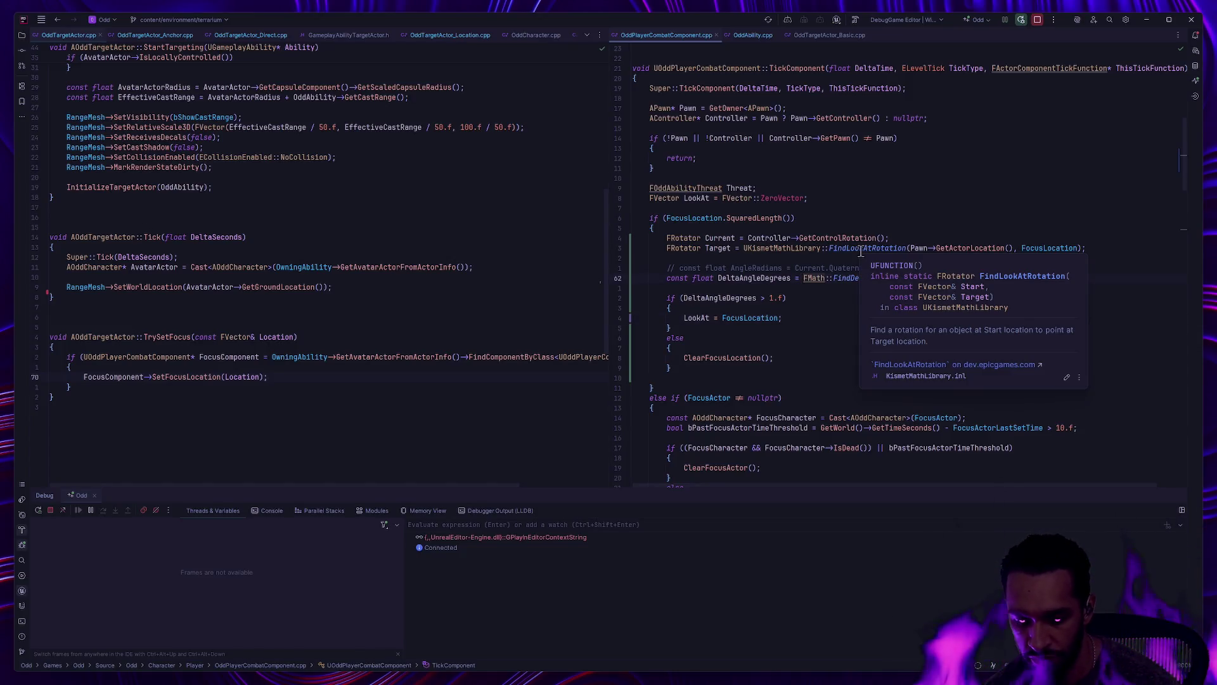
# Step: Wrap the FindDeltaAngleDegrees result in Abs( and rename DeltaAngleDegrees to AbsoluteDeltaAngleDegrees at both uses
pyautogui.write('Abs(FMath::')
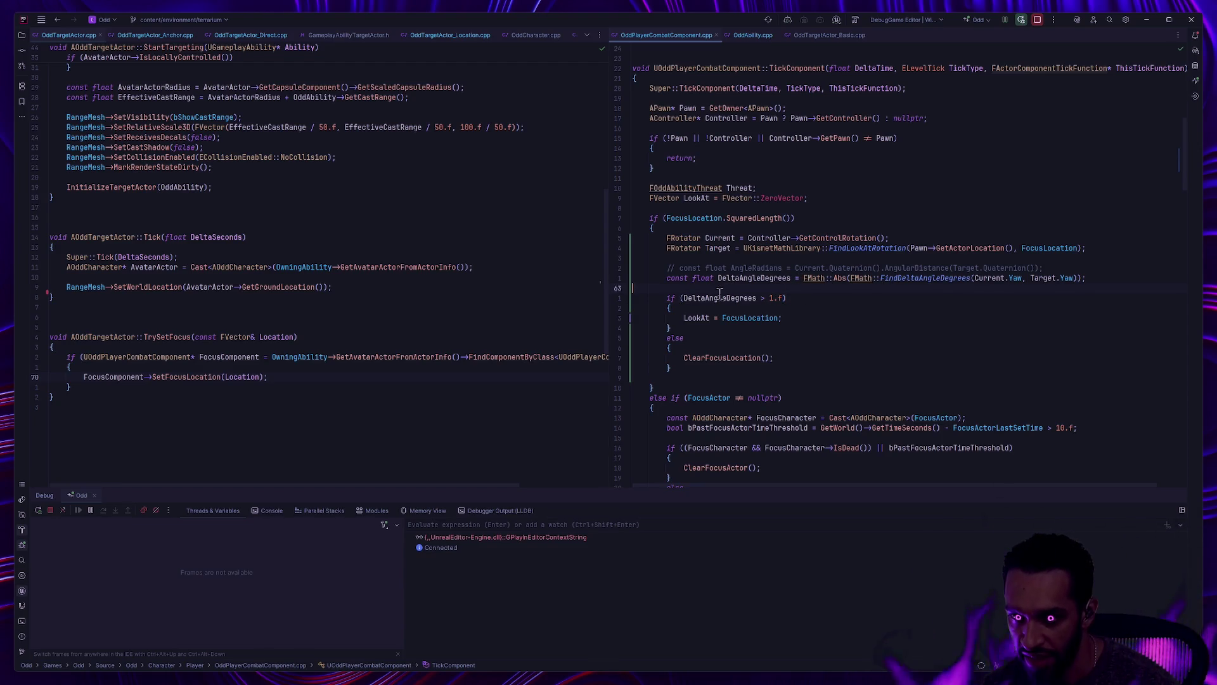
pyautogui.moveTo(776, 244)
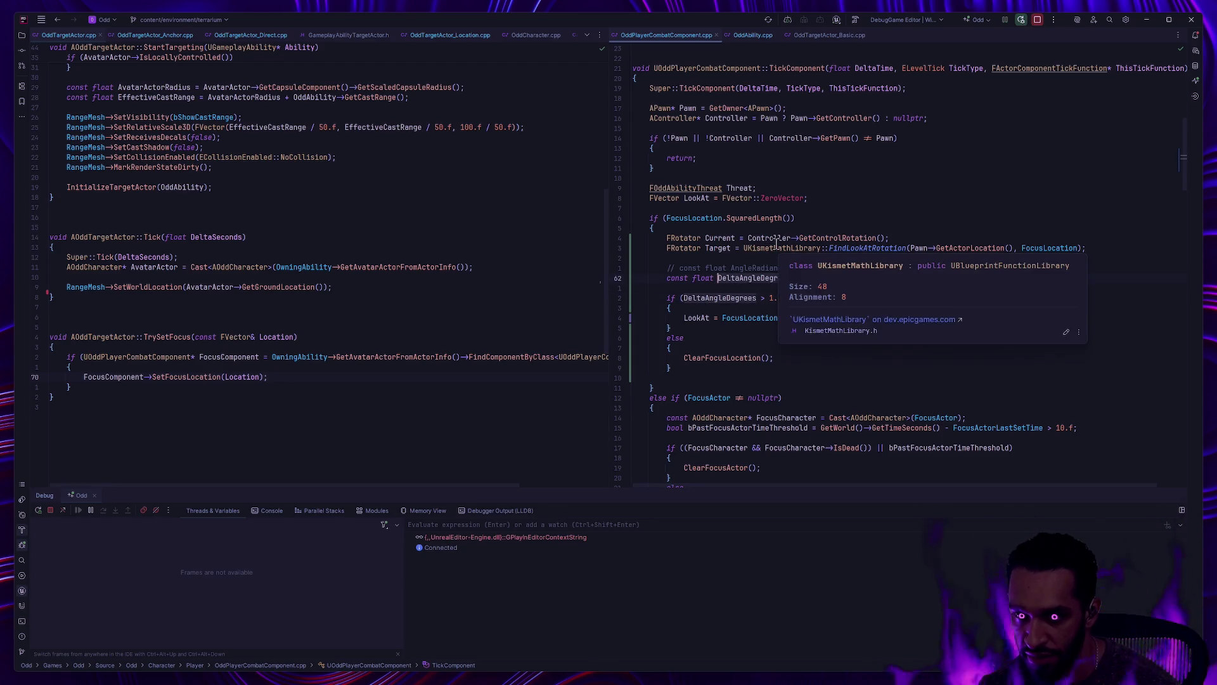
pyautogui.press('F2')
pyautogui.write('Abs')
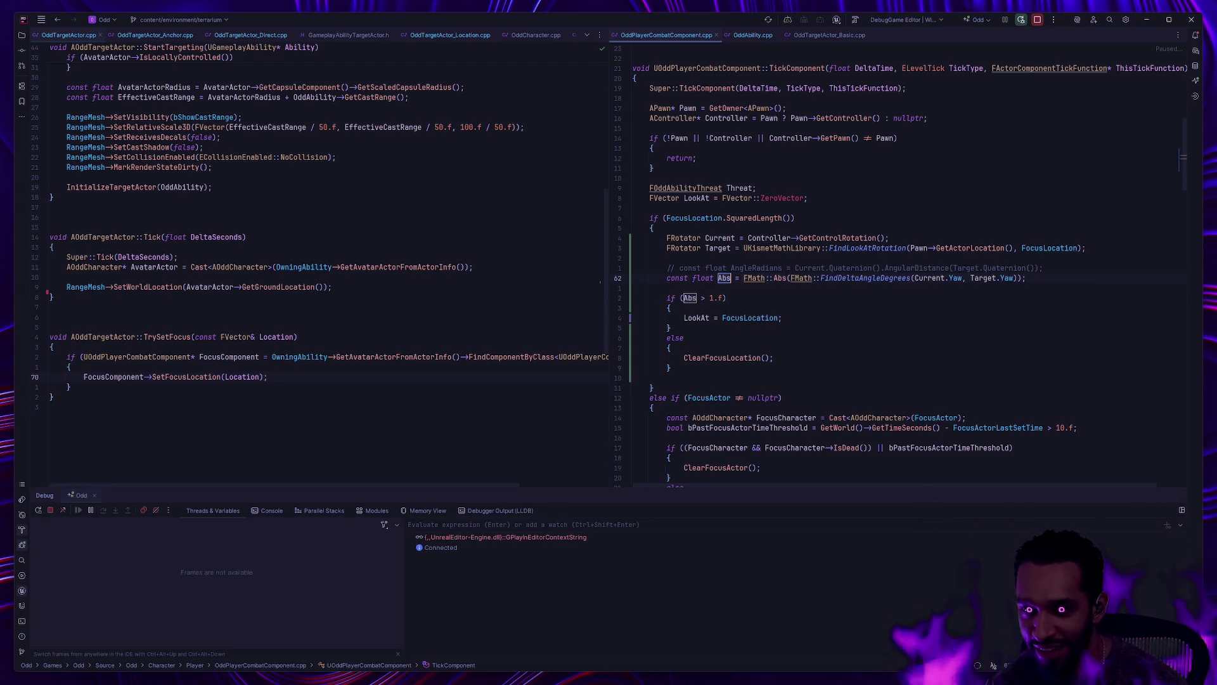
pyautogui.write('oluteDeltaAngleDegrees')
pyautogui.press('Return')
pyautogui.press('Down')
pyautogui.press('Down')
pyautogui.press('Down')
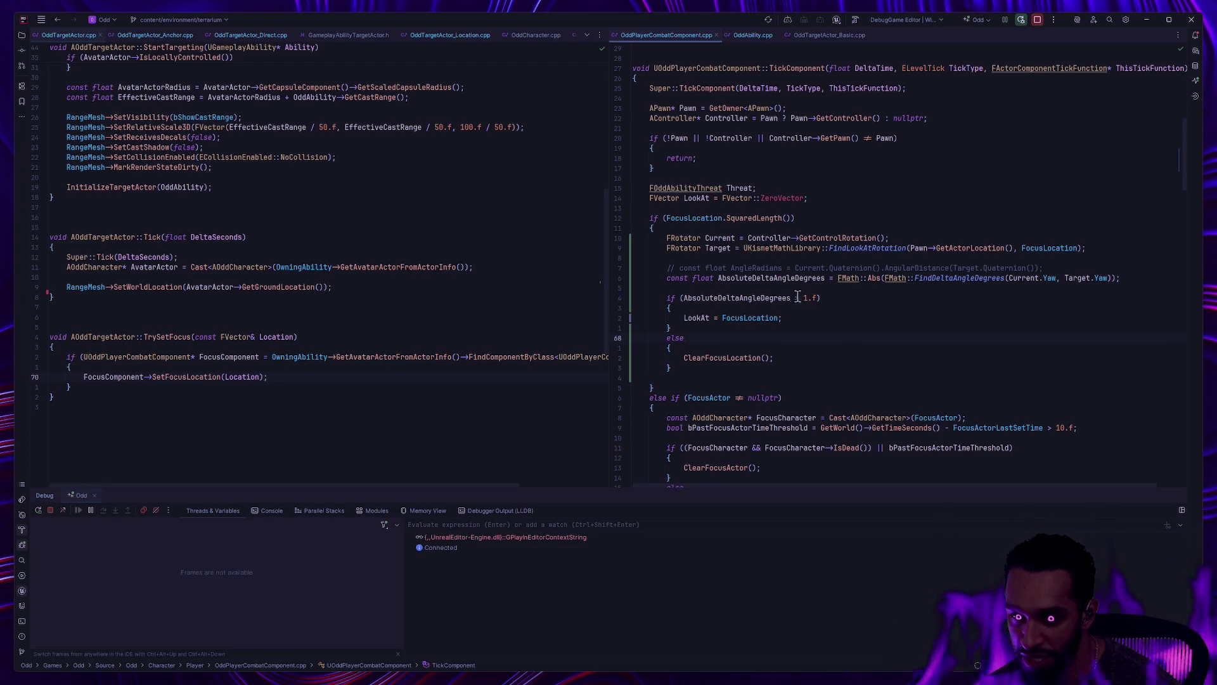
# Step: Review the usages of AbsoluteDeltaAngleDegrees, then switch to Unreal Editor
pyautogui.moveTo(730, 357)
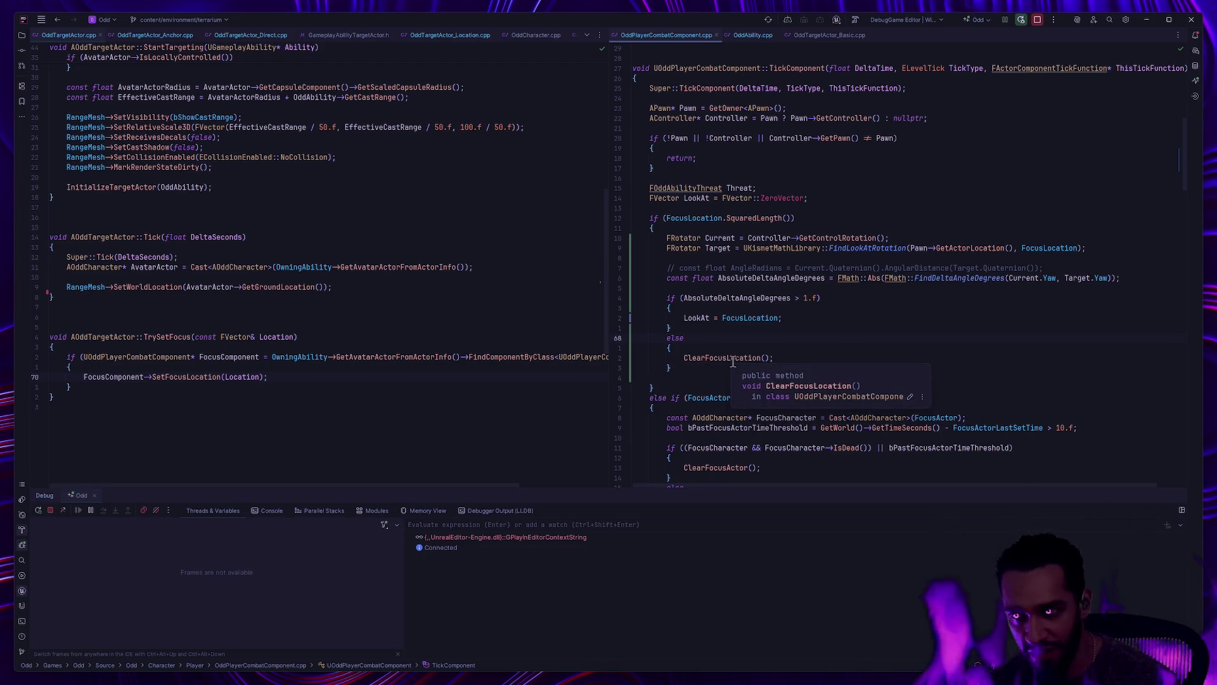
pyautogui.click(786, 278)
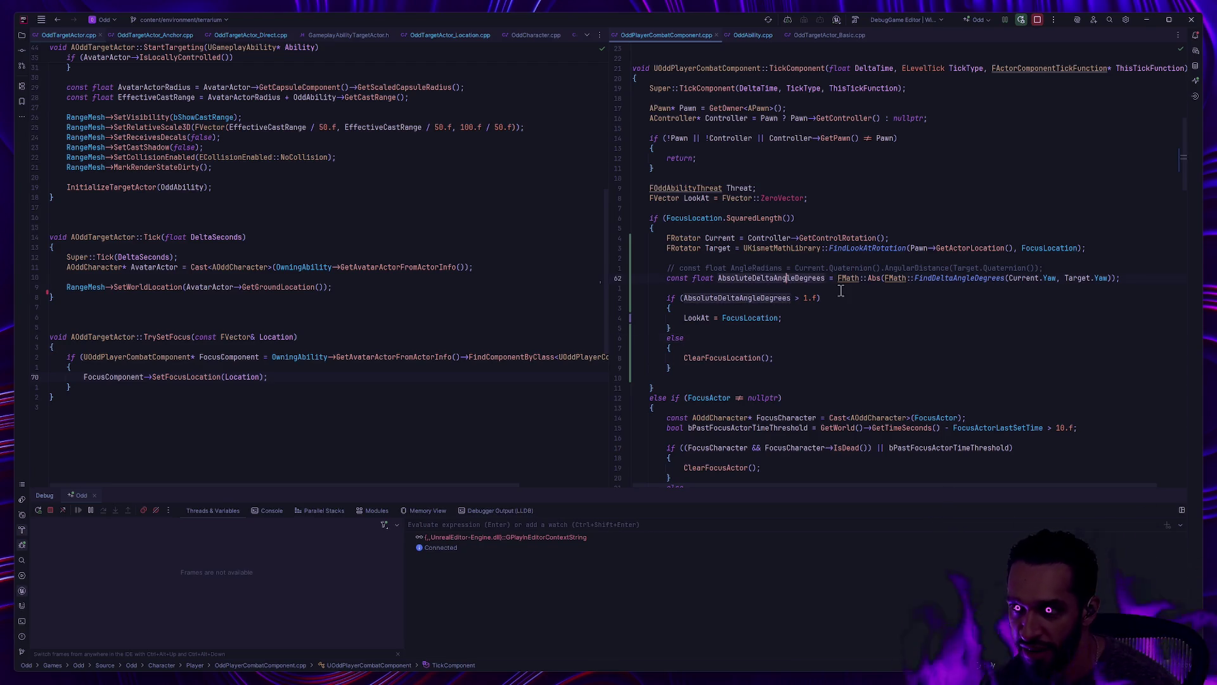
pyautogui.hotkey('alt', 'Tab')
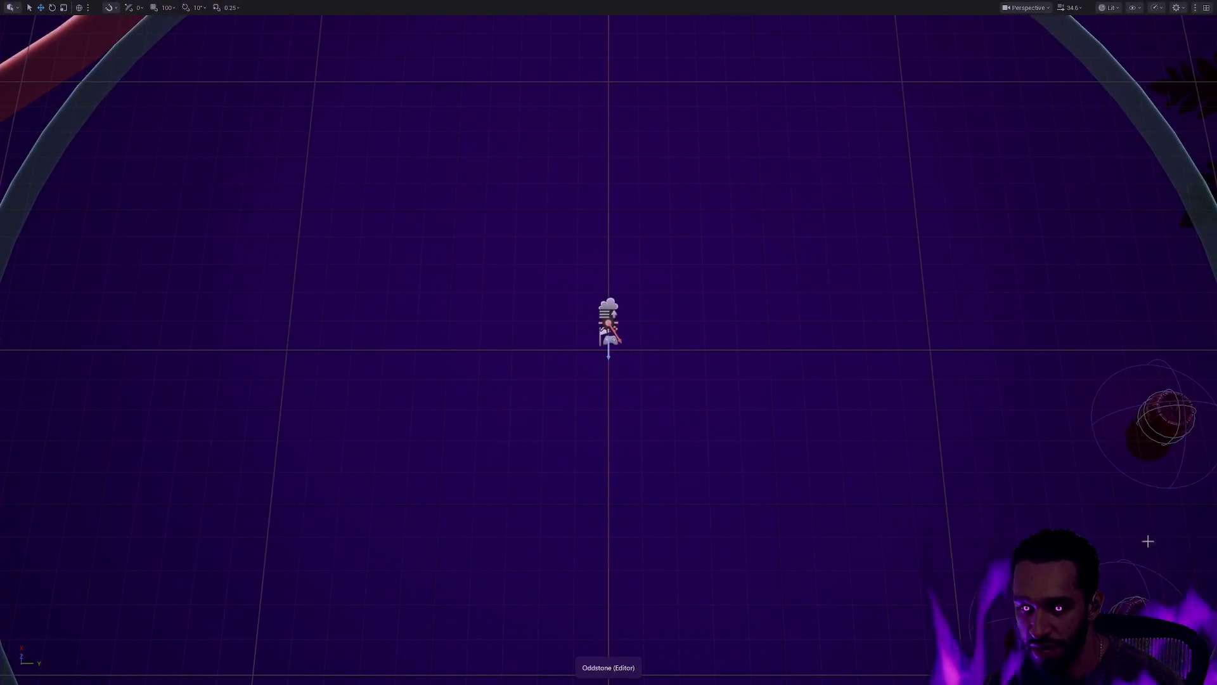
# Step: Patch the AbsoluteDeltaAngleDegrees change with Live Coding and start Play In Editor on L_Terrarium
pyautogui.hotkey('ctrl', 'alt', 'F11')
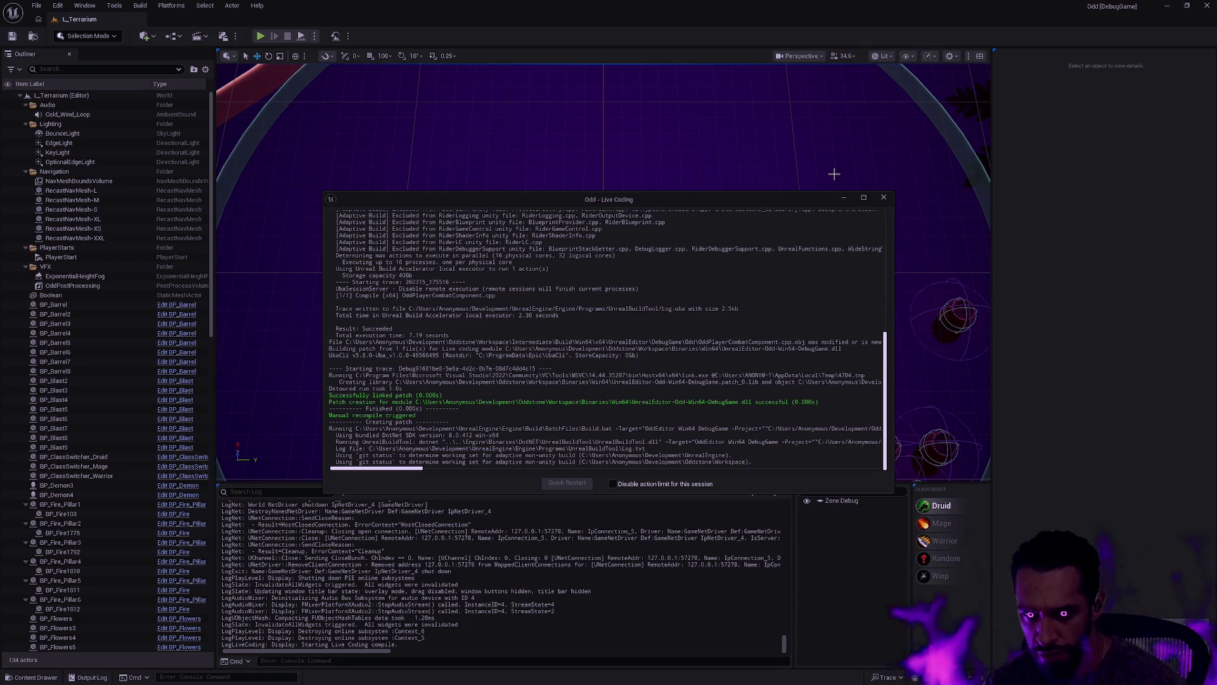
pyautogui.click(884, 197)
pyautogui.hotkey('alt', 'Tab')
pyautogui.hotkey('alt', 'Tab')
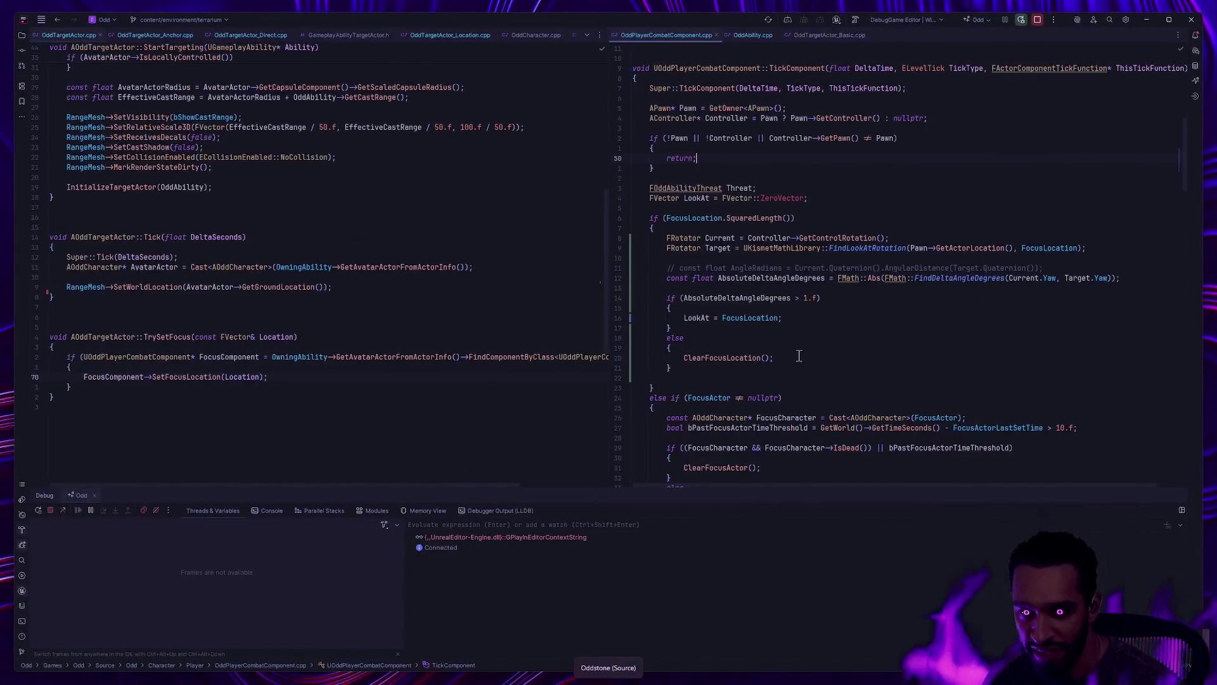
pyautogui.press('ctrl+super+Right')
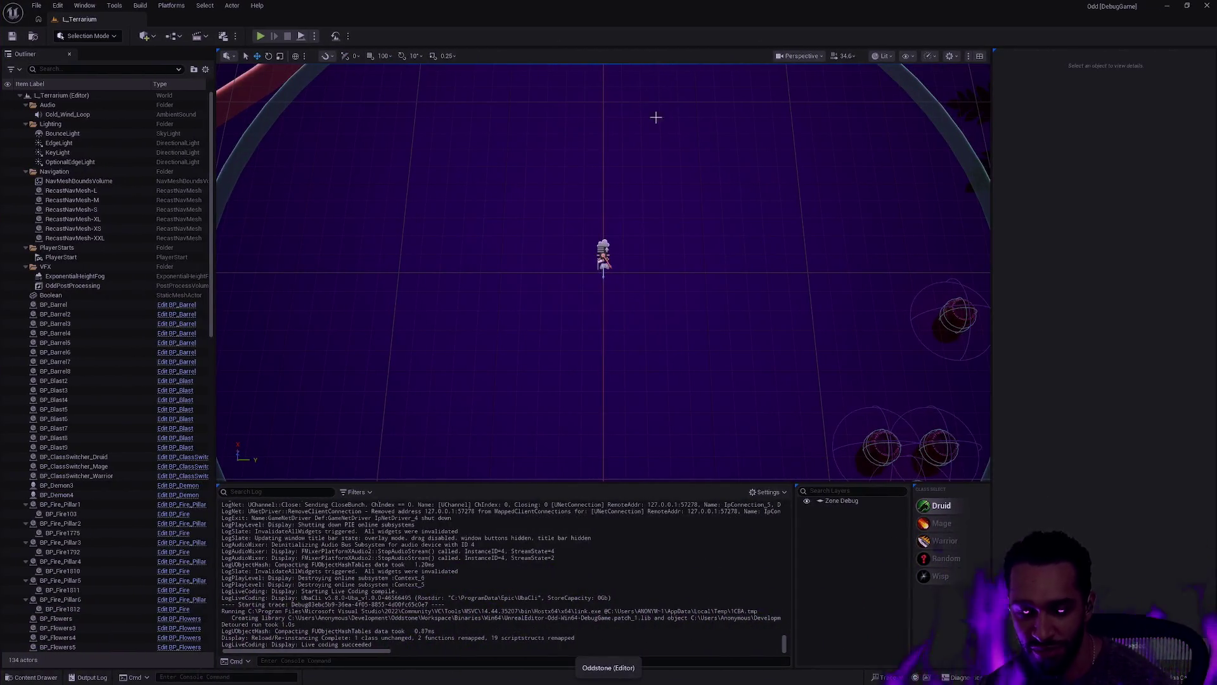
pyautogui.hotkey('alt', 'p')
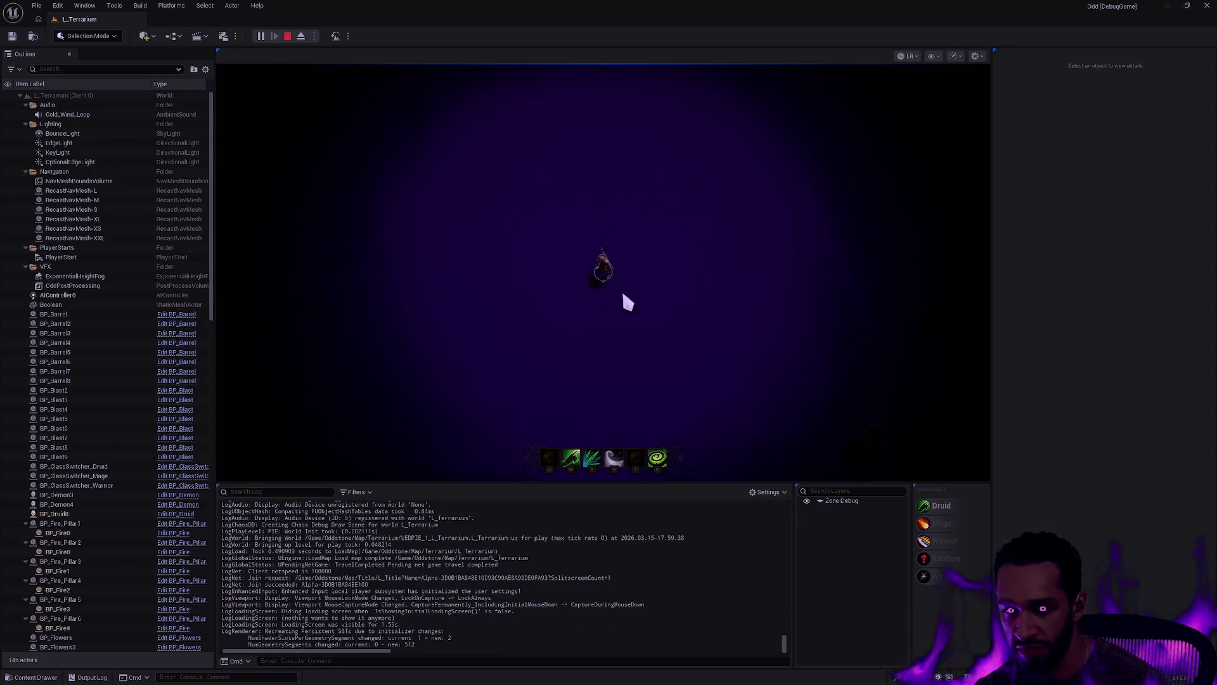
# Step: In full-screen play, fire the line skillshot toward the upper left and upper right while moving
pyautogui.press('F11')
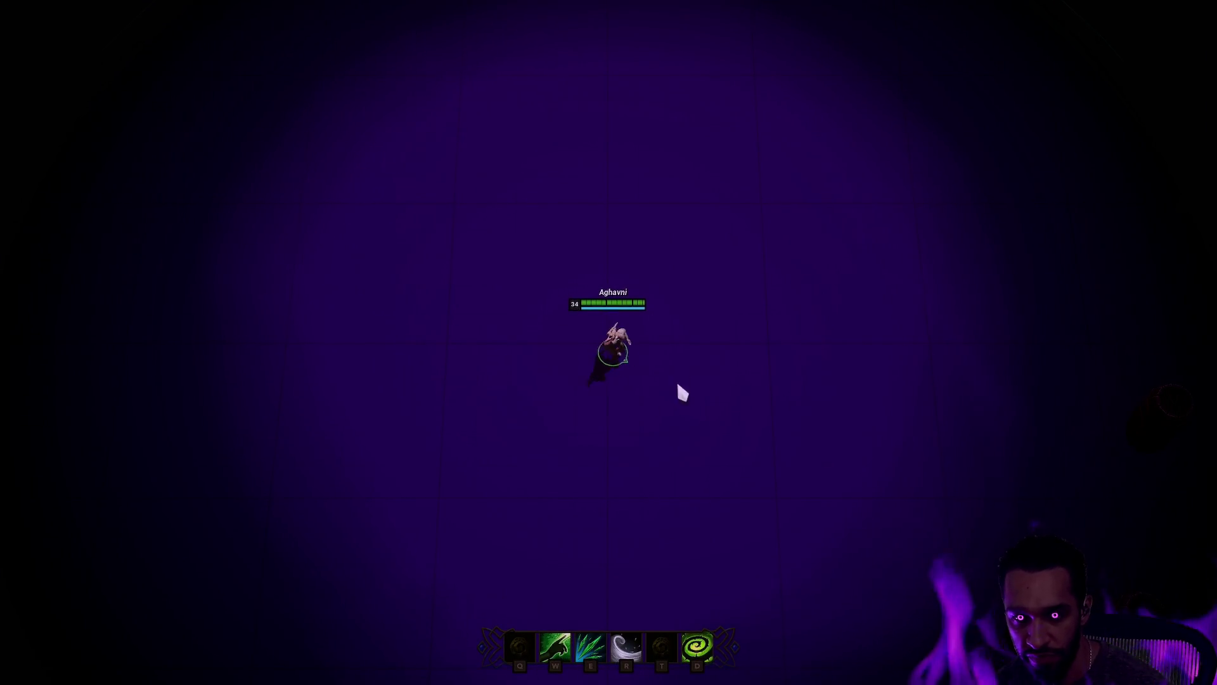
pyautogui.rightClick(622, 436)
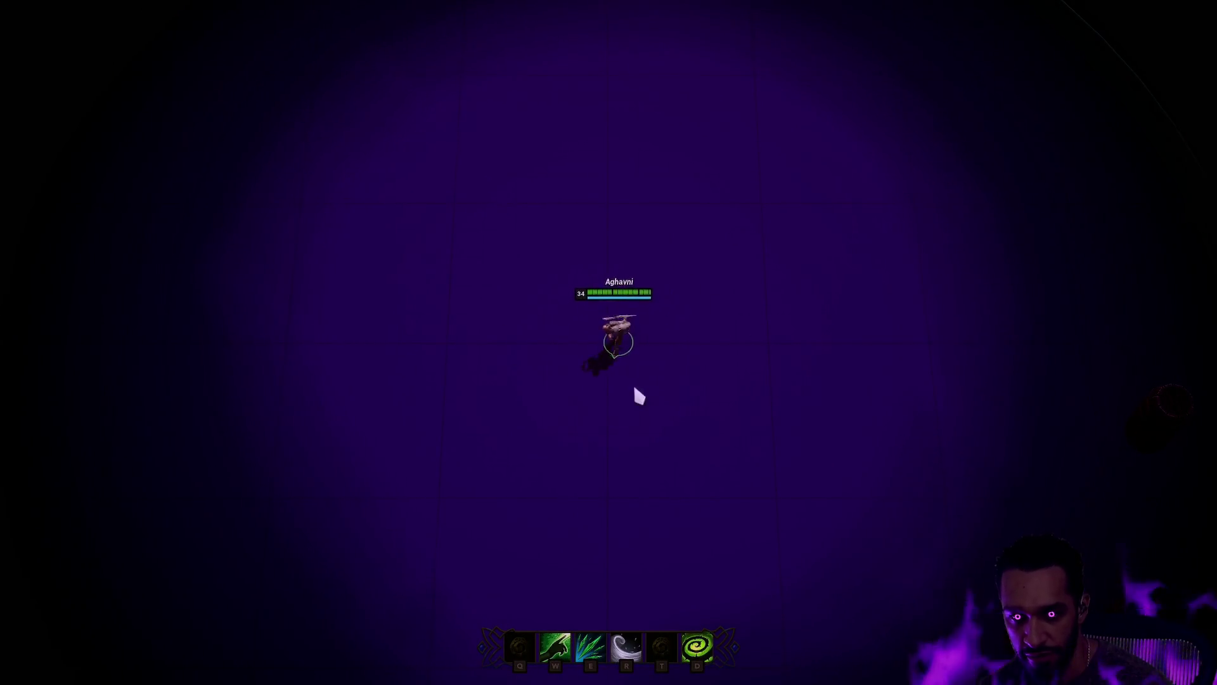
pyautogui.press('e')
pyautogui.click(496, 249)
pyautogui.rightClick(715, 402)
pyautogui.rightClick(603, 332)
pyautogui.rightClick(679, 454)
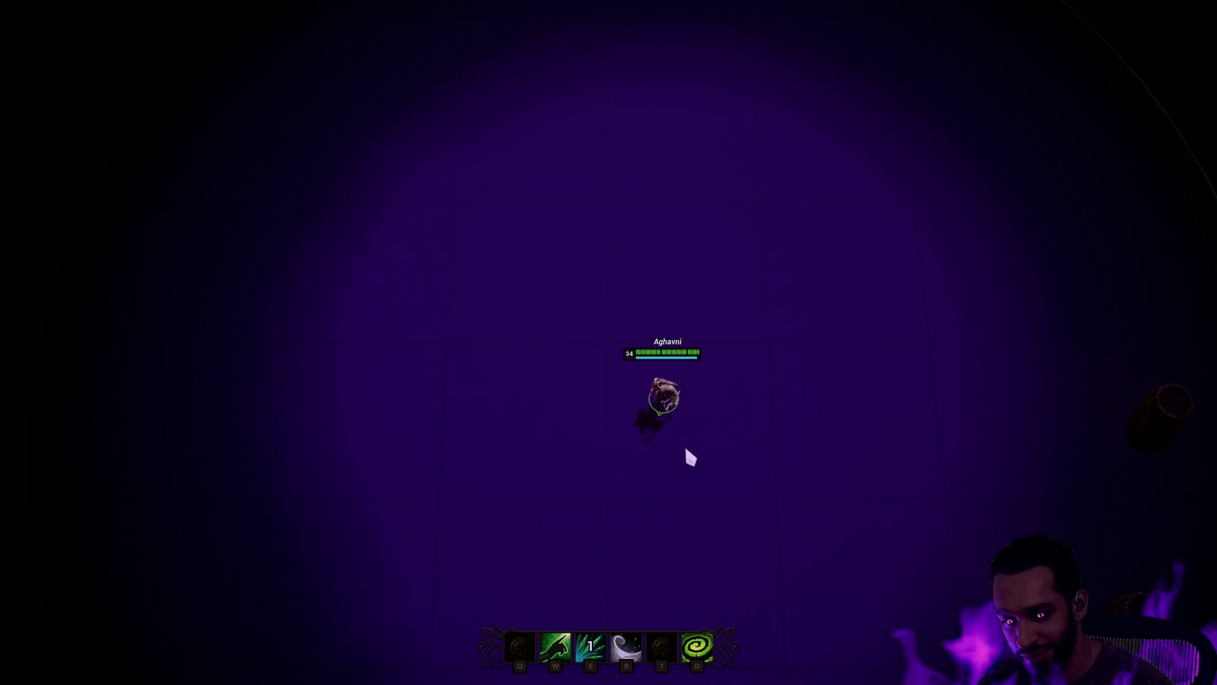
pyautogui.rightClick(576, 325)
pyautogui.press('e')
pyautogui.click(837, 209)
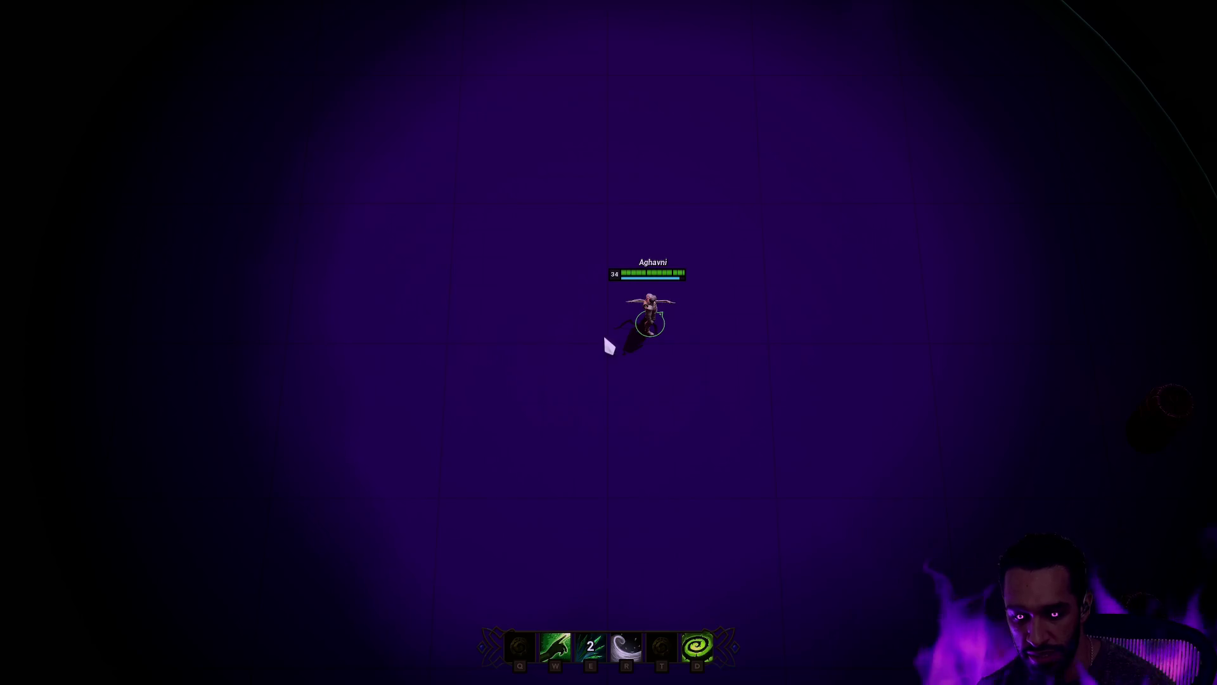
# Step: Fire a volley toward the lower left, then walk the character up-right toward the pillars
pyautogui.press('e')
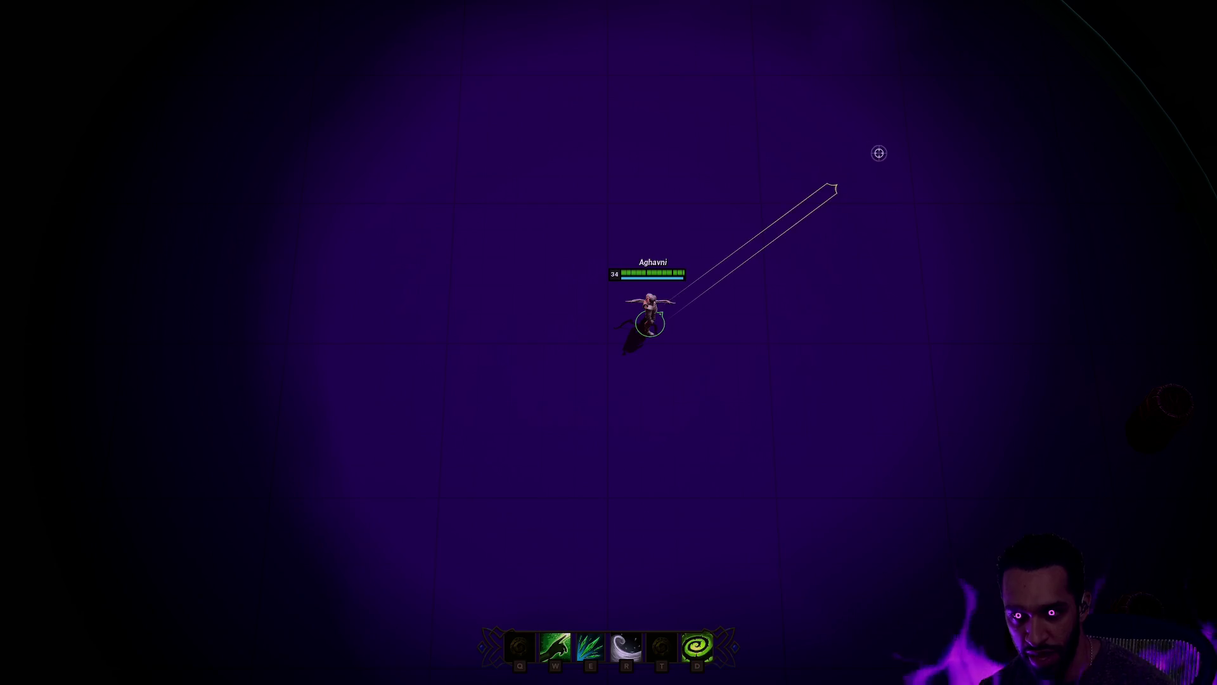
pyautogui.click(407, 444)
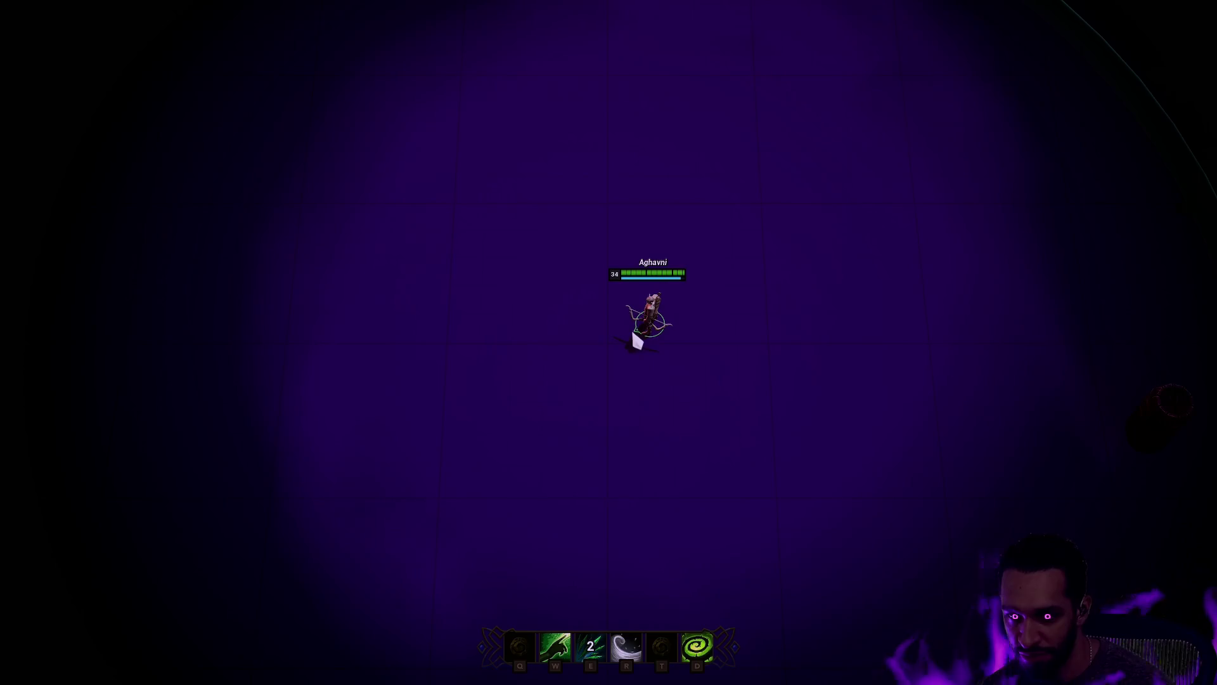
pyautogui.press('e')
pyautogui.rightClick(923, 302)
pyautogui.rightClick(856, 229)
pyautogui.rightClick(678, 185)
pyautogui.rightClick(970, 492)
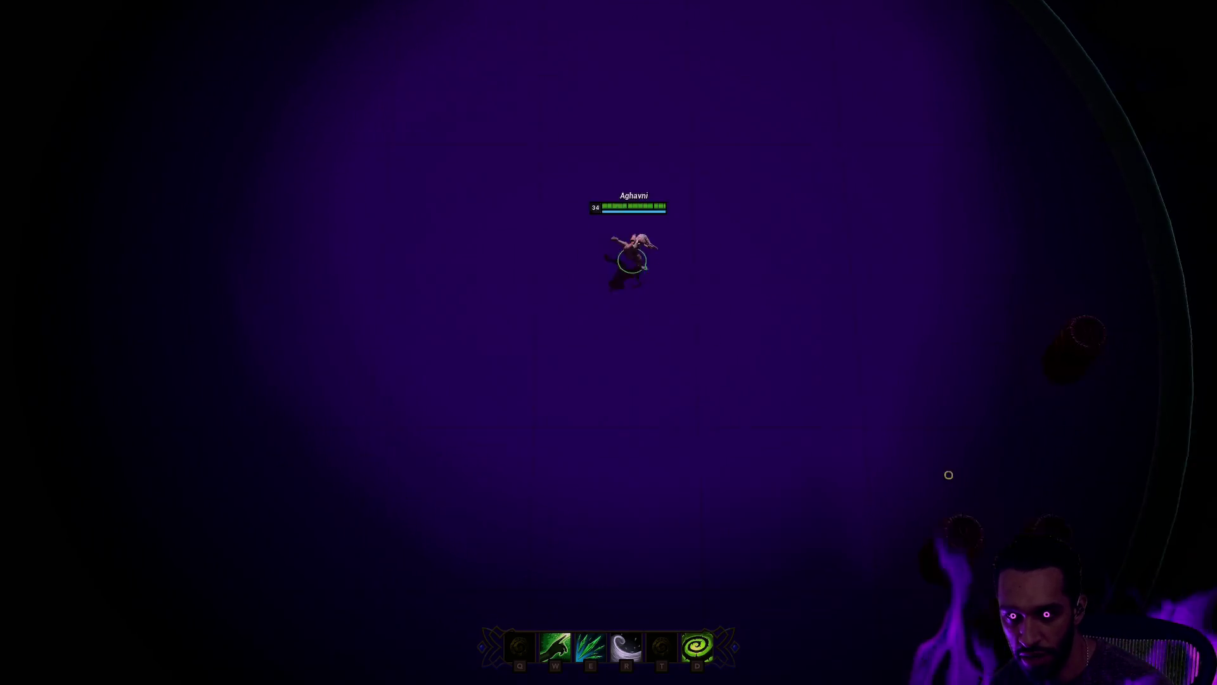
# Step: Walk the character past the pillars and into range of the barrels at the arena edge
pyautogui.rightClick(870, 464)
pyautogui.rightClick(666, 342)
pyautogui.rightClick(465, 374)
pyautogui.rightClick(593, 384)
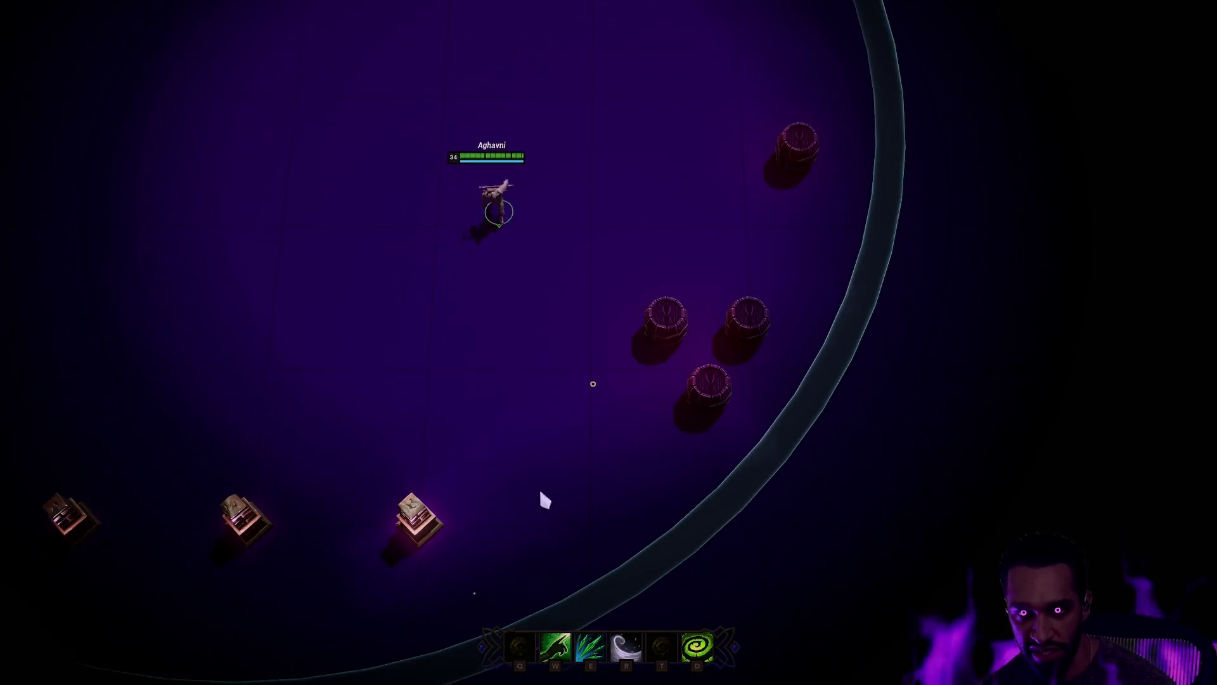
pyautogui.rightClick(547, 388)
pyautogui.rightClick(570, 294)
pyautogui.rightClick(598, 191)
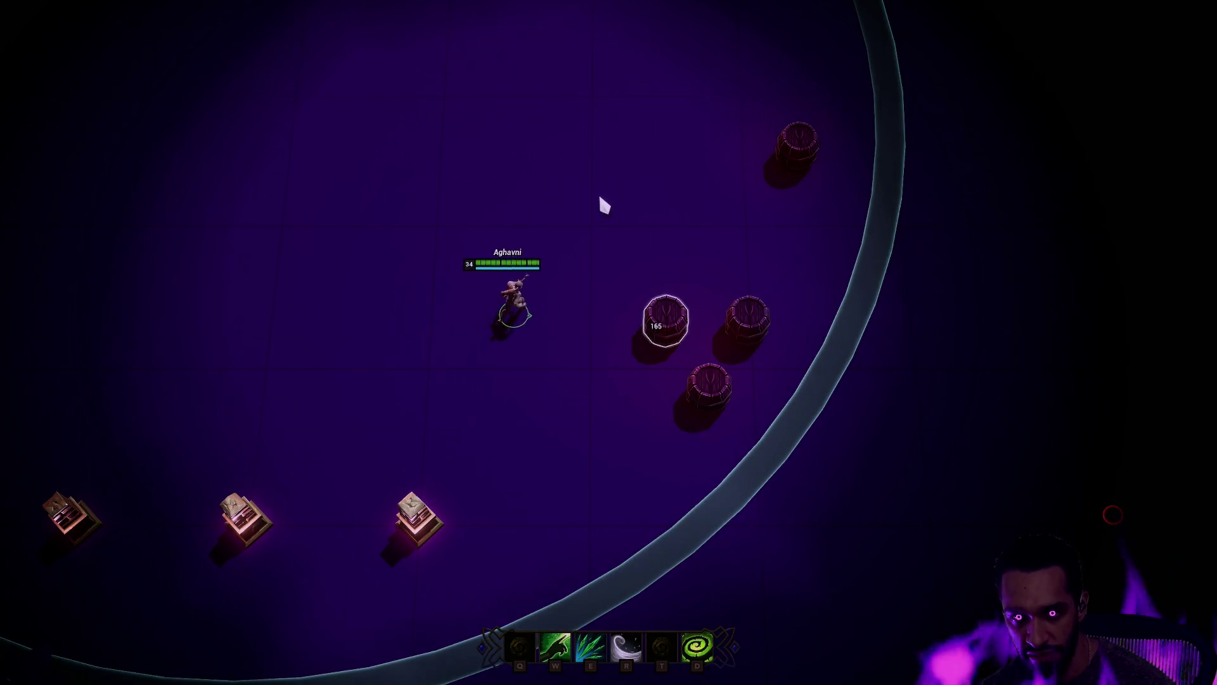
pyautogui.rightClick(677, 233)
pyautogui.rightClick(622, 218)
# Step: Cast E twice on the barrels, then fire the arrow volley skillshot to the right
pyautogui.press('e')
pyautogui.rightClick(709, 291)
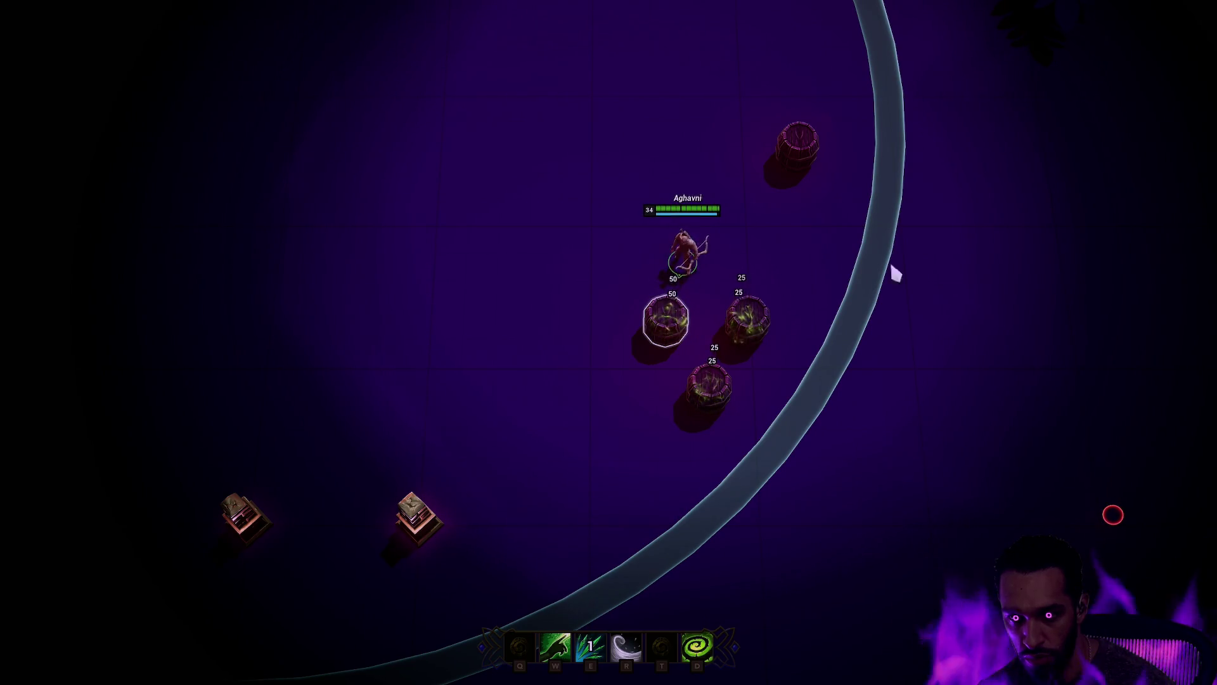
pyautogui.press('e')
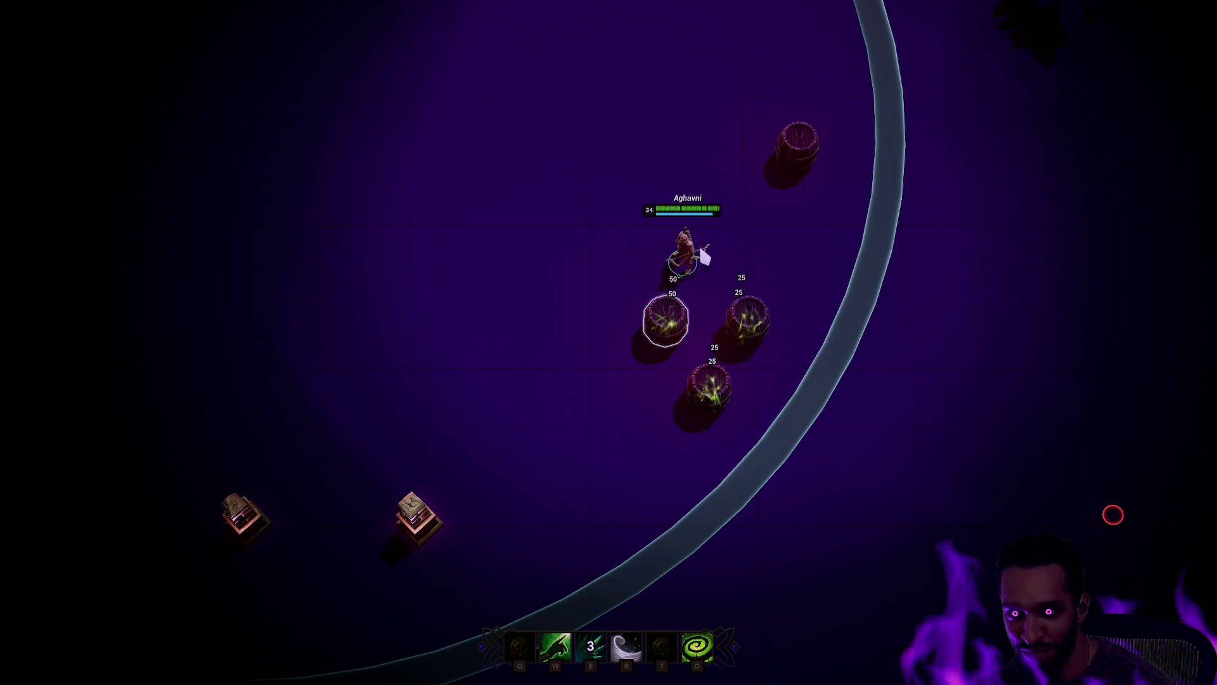
pyautogui.rightClick(588, 209)
pyautogui.press('w')
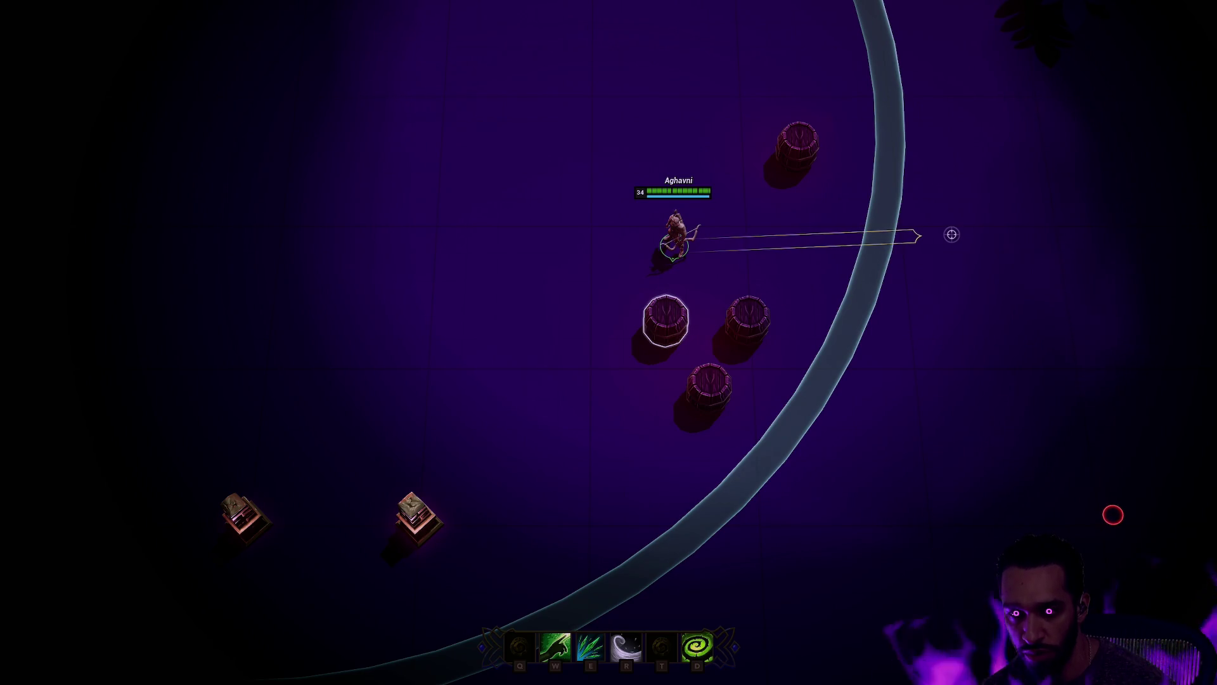
pyautogui.click(952, 235)
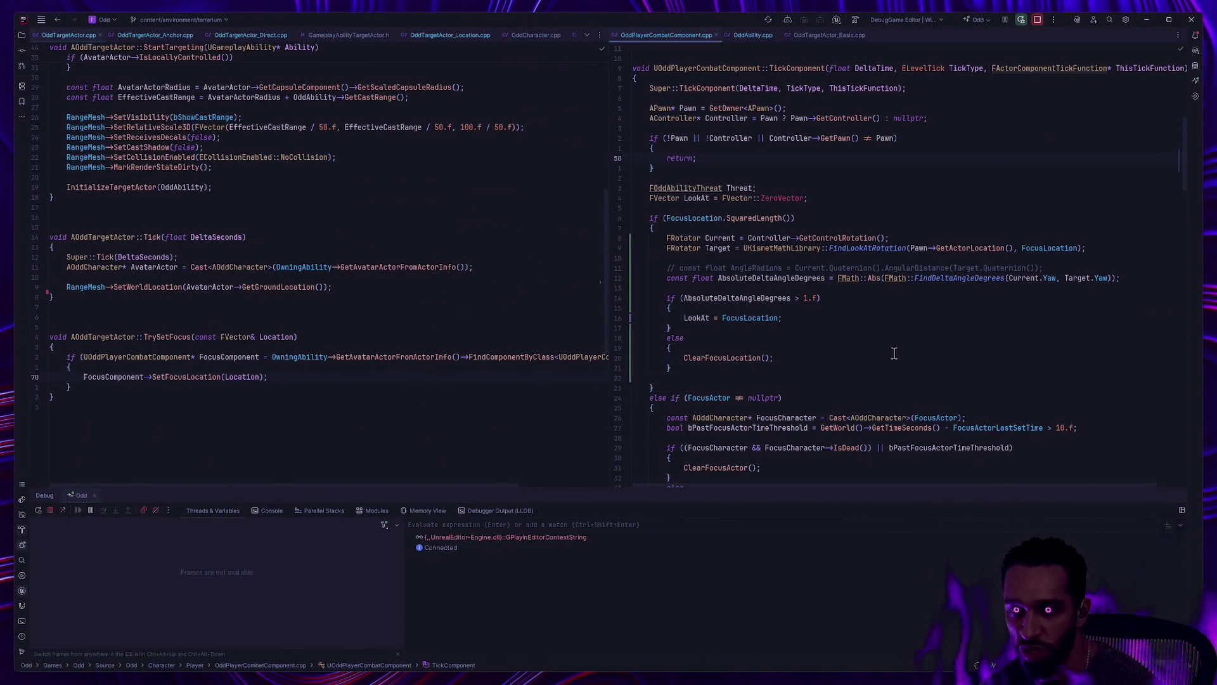
# Step: Remove the commented-out AngleRadians line and the blank line above the AbsoluteDeltaAngleDegrees > 1.f check
pyautogui.scroll(-5, 943, 368)
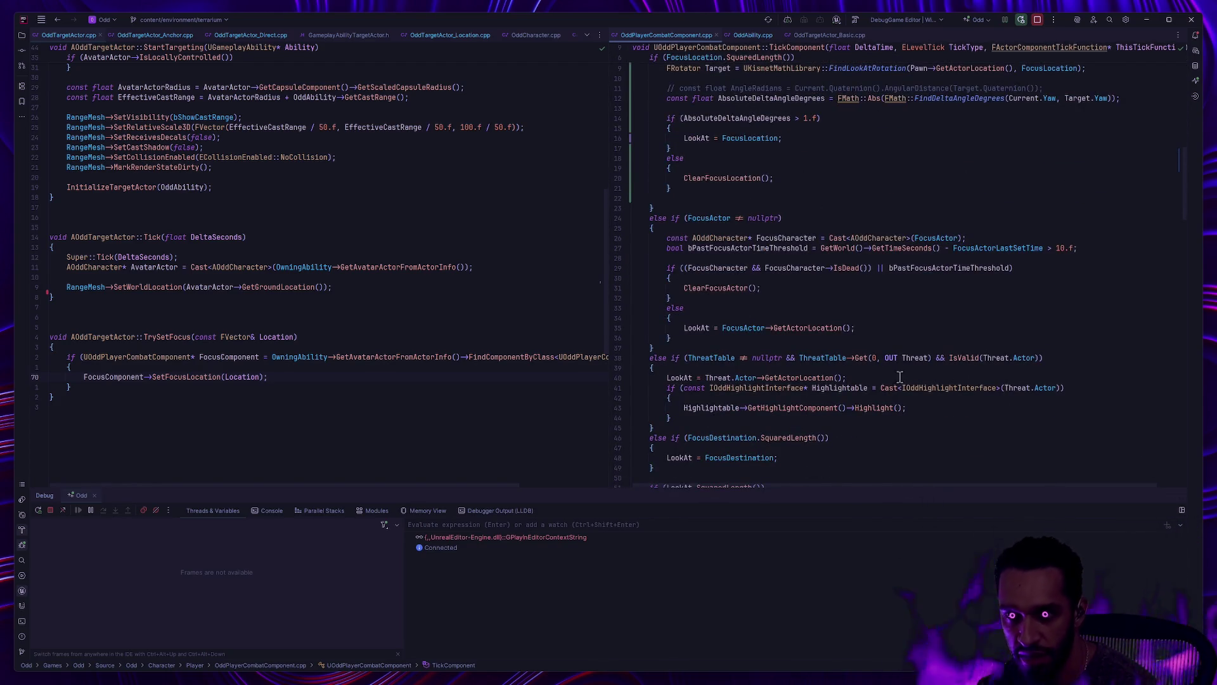
pyautogui.press('ctrl+super+Right')
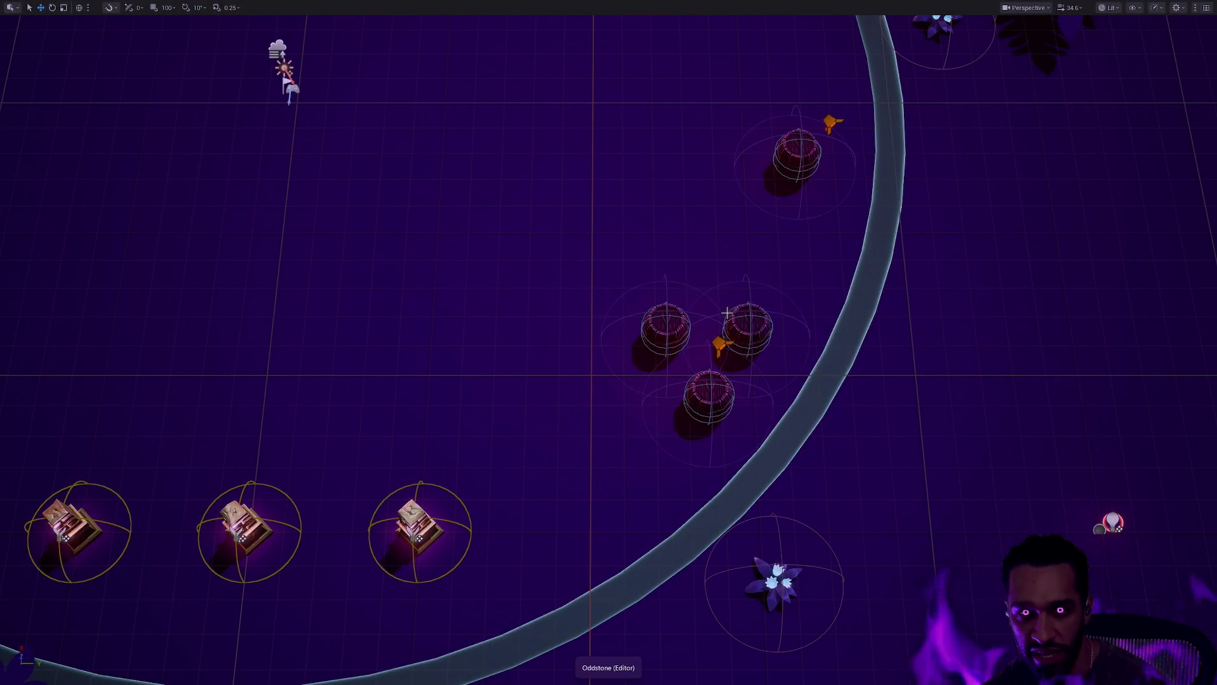
pyautogui.press('ctrl+super+Left')
pyautogui.hotkey('ctrl', 'z')
pyautogui.hotkey('ctrl', 'z')
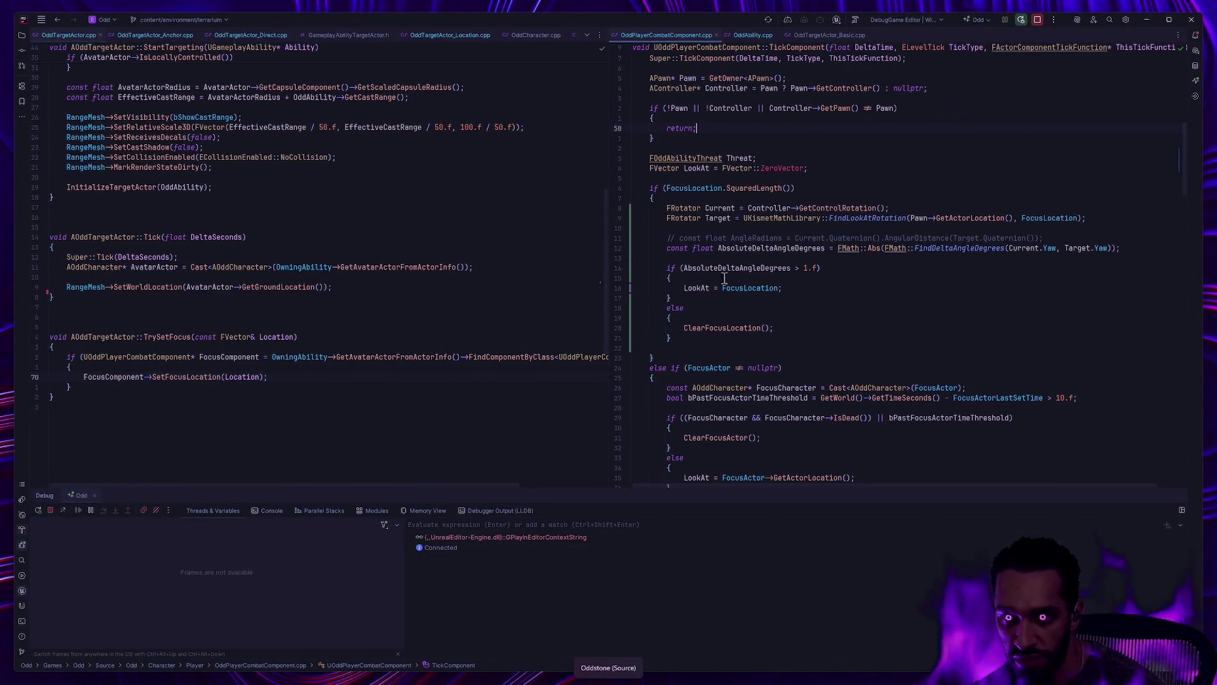
pyautogui.hotkey('ctrl', 'z')
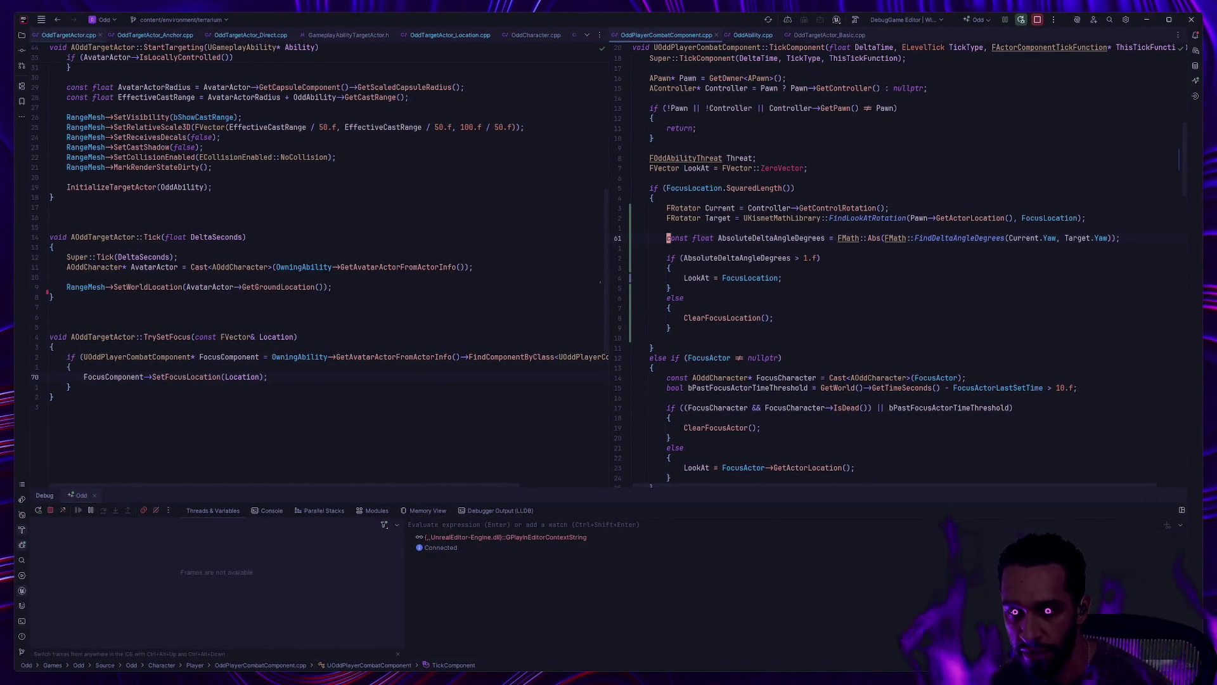
pyautogui.click(1177, 495)
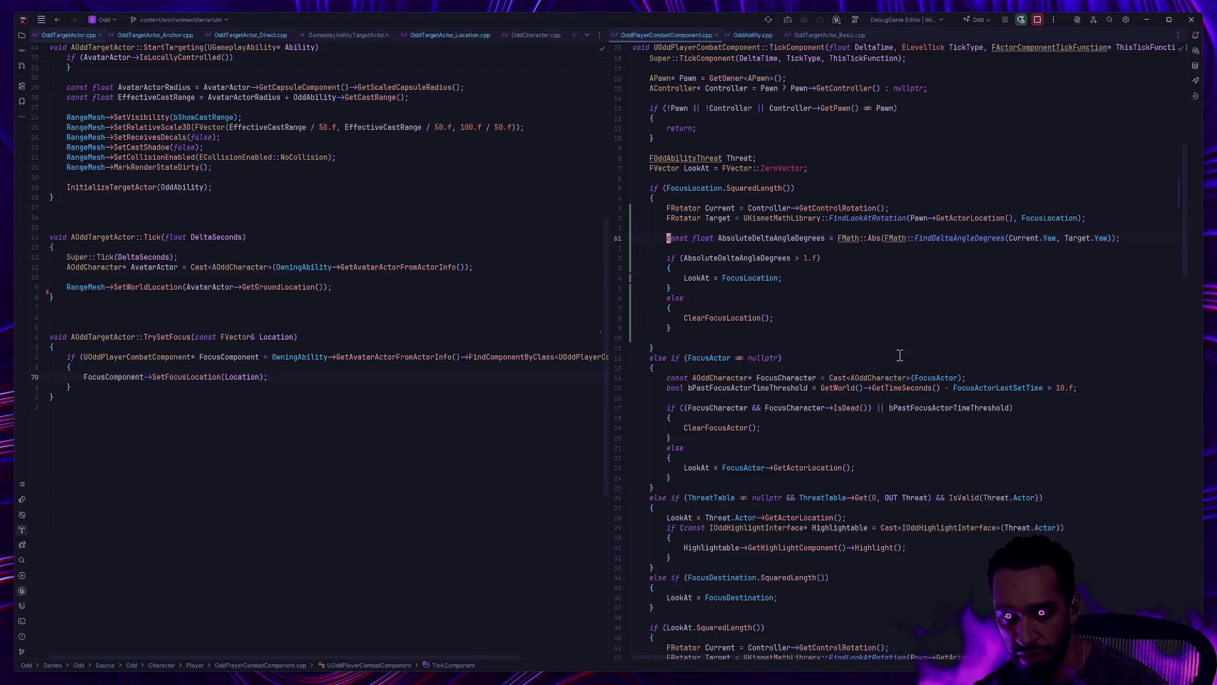
pyautogui.click(719, 258)
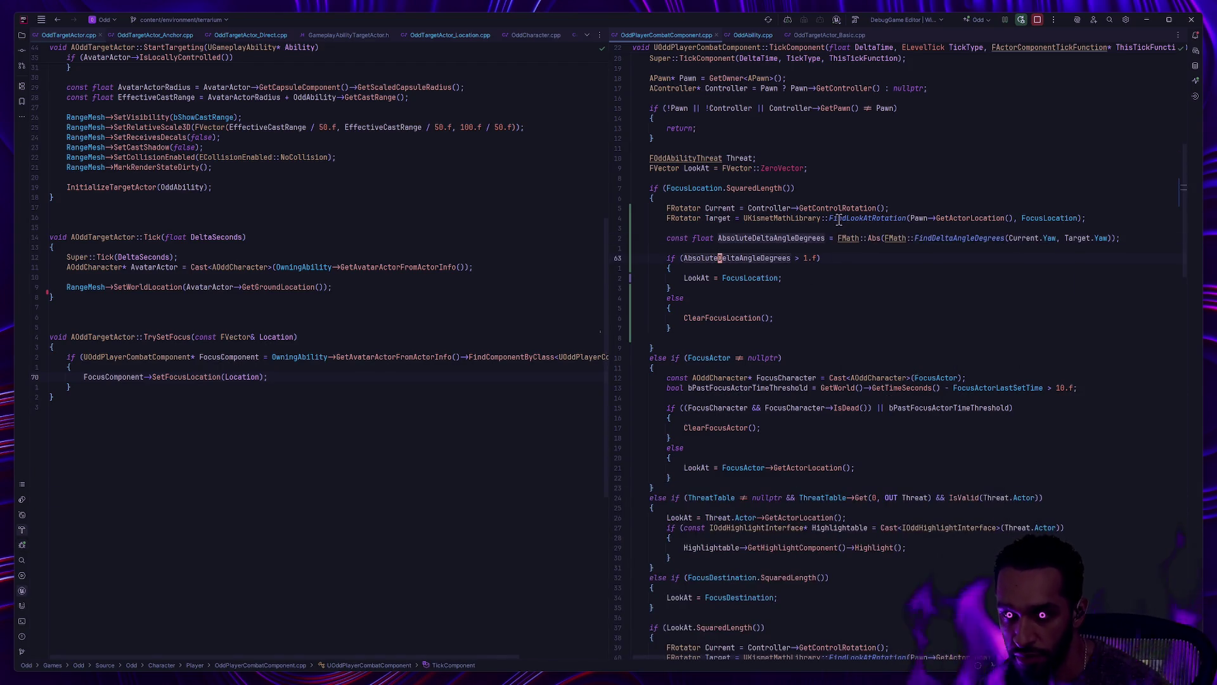
pyautogui.press('Home')
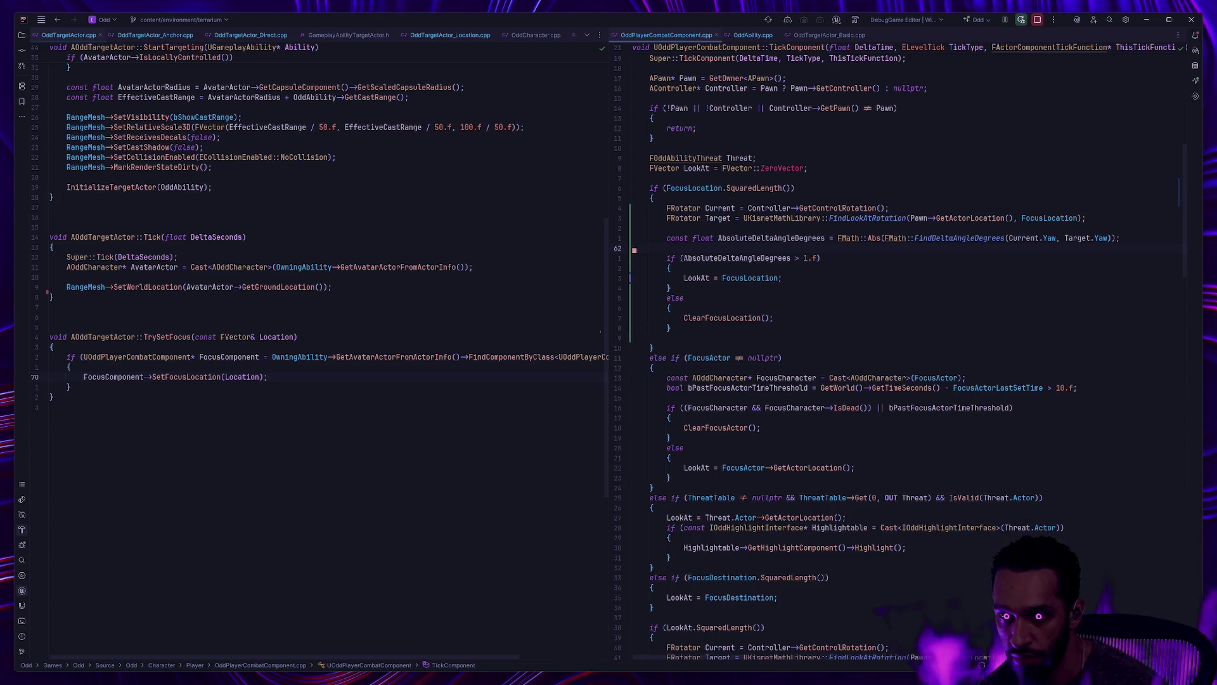
pyautogui.press('BackSpace')
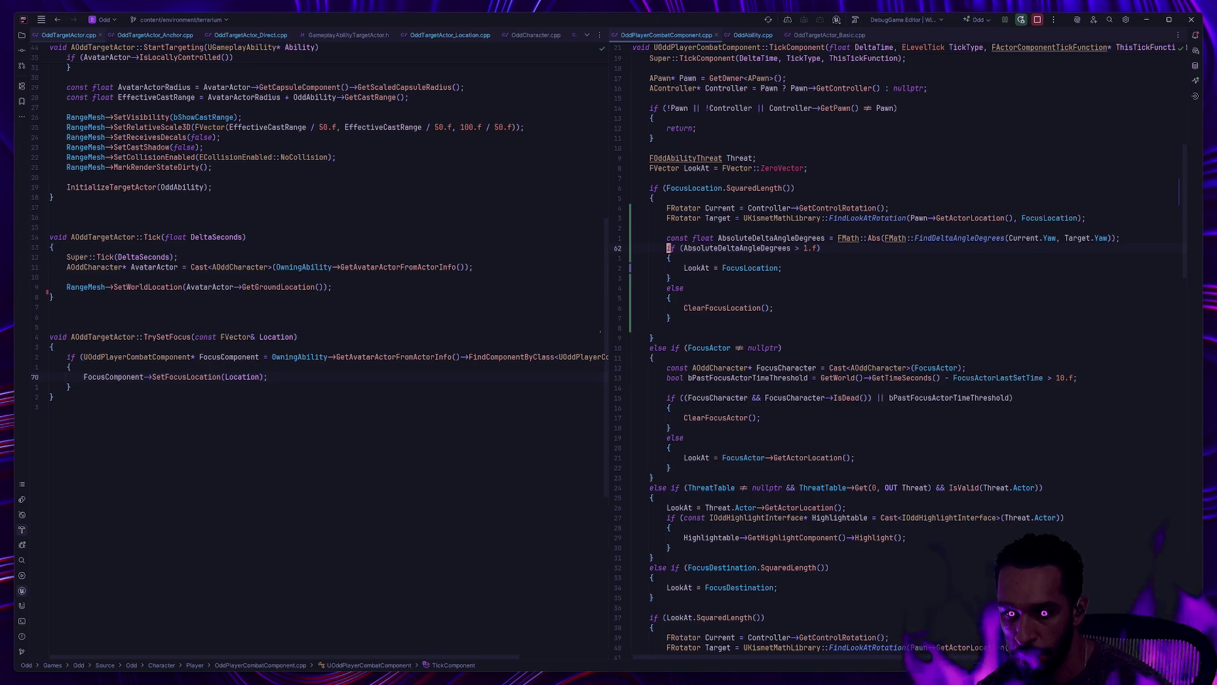
# Step: Review the rest of TickComponent, including the final rotation block, then return to Unreal Editor
pyautogui.scroll(-3, 871, 269)
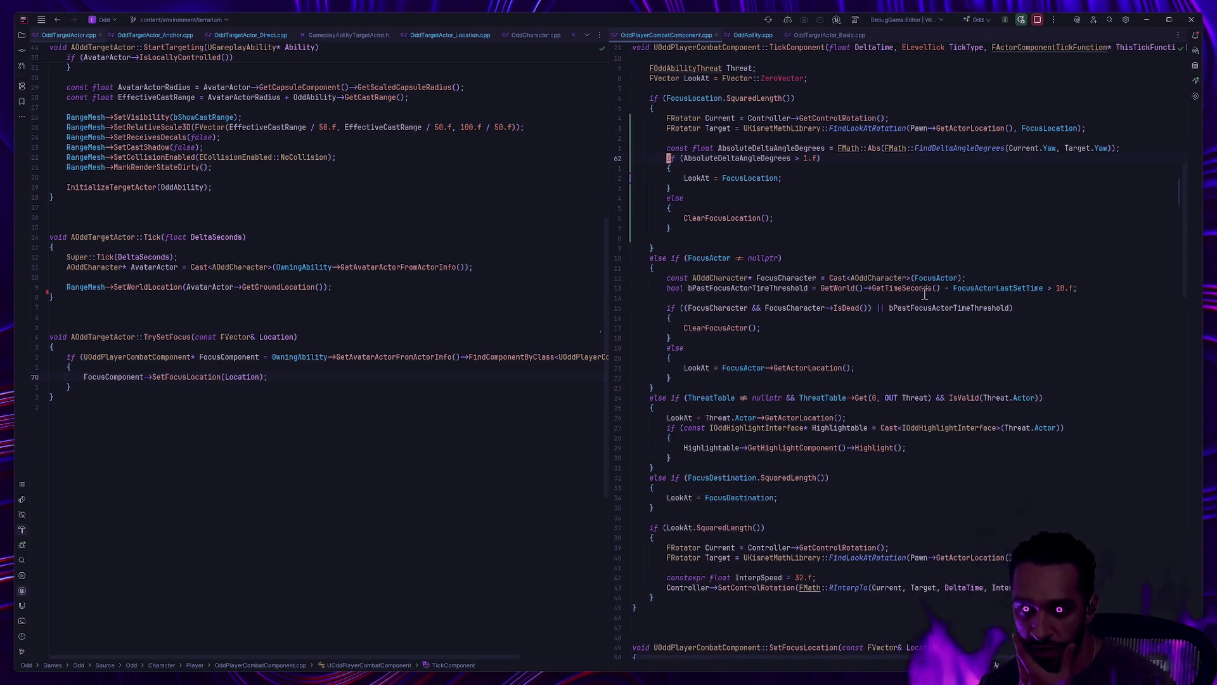
pyautogui.press('k')
pyautogui.press('k')
pyautogui.press('k')
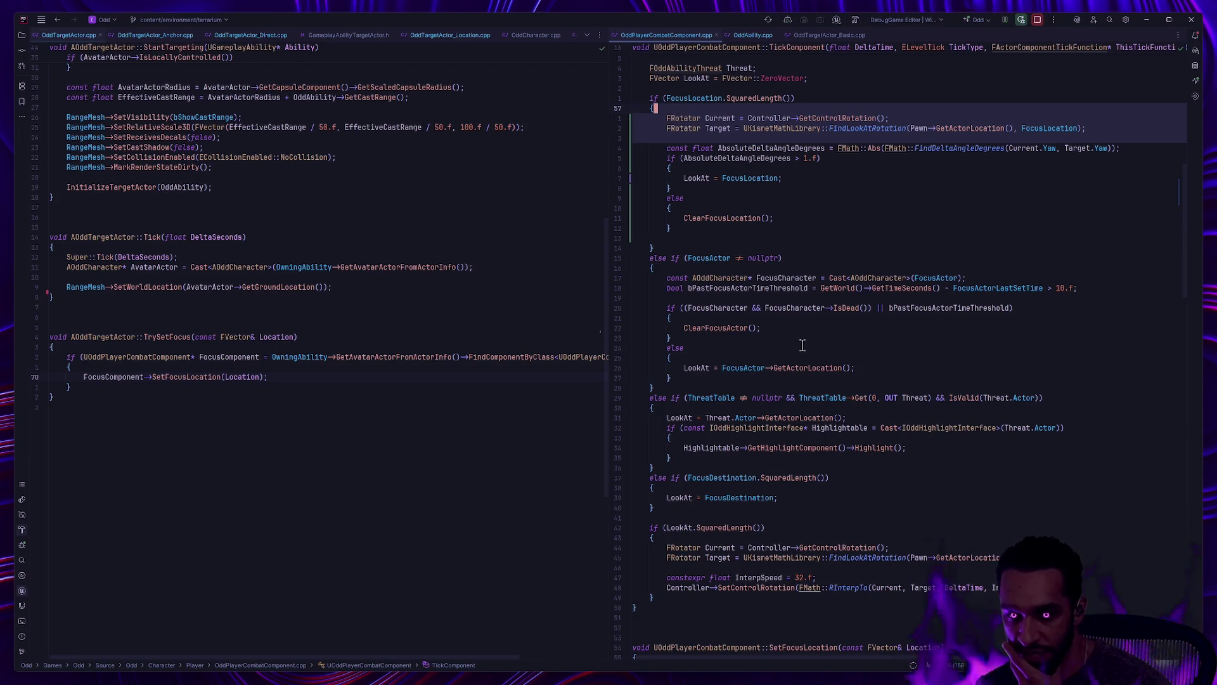
pyautogui.click(668, 548)
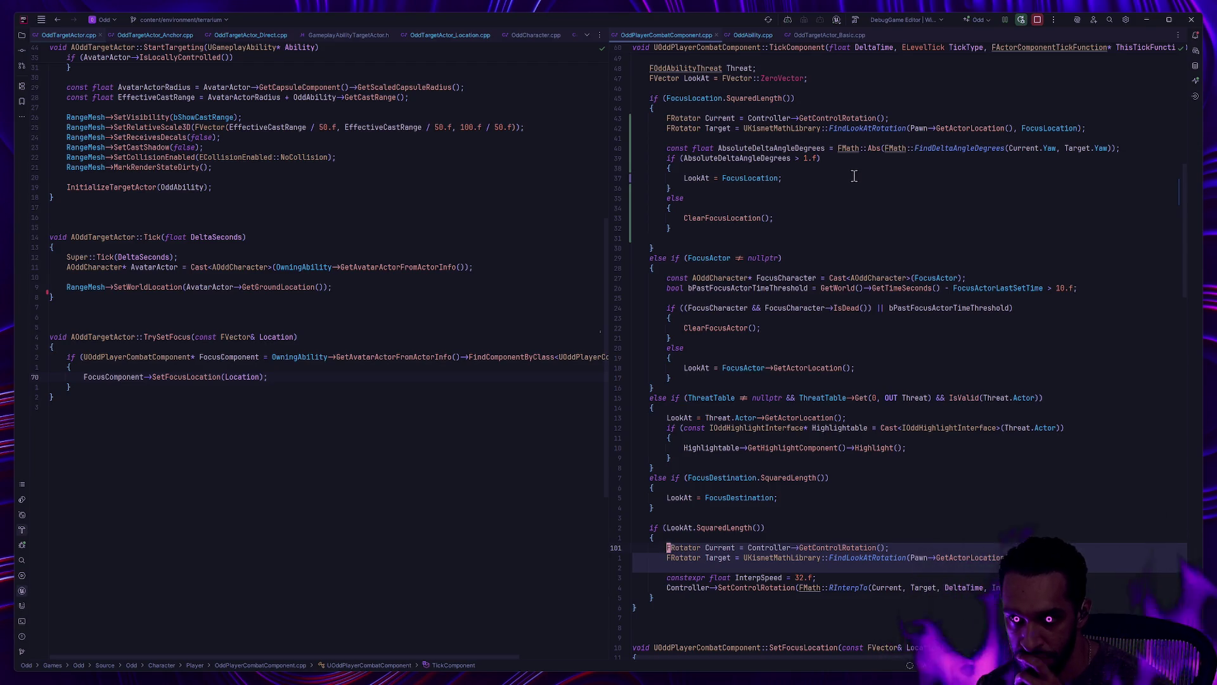
pyautogui.scroll(4, 891, 290)
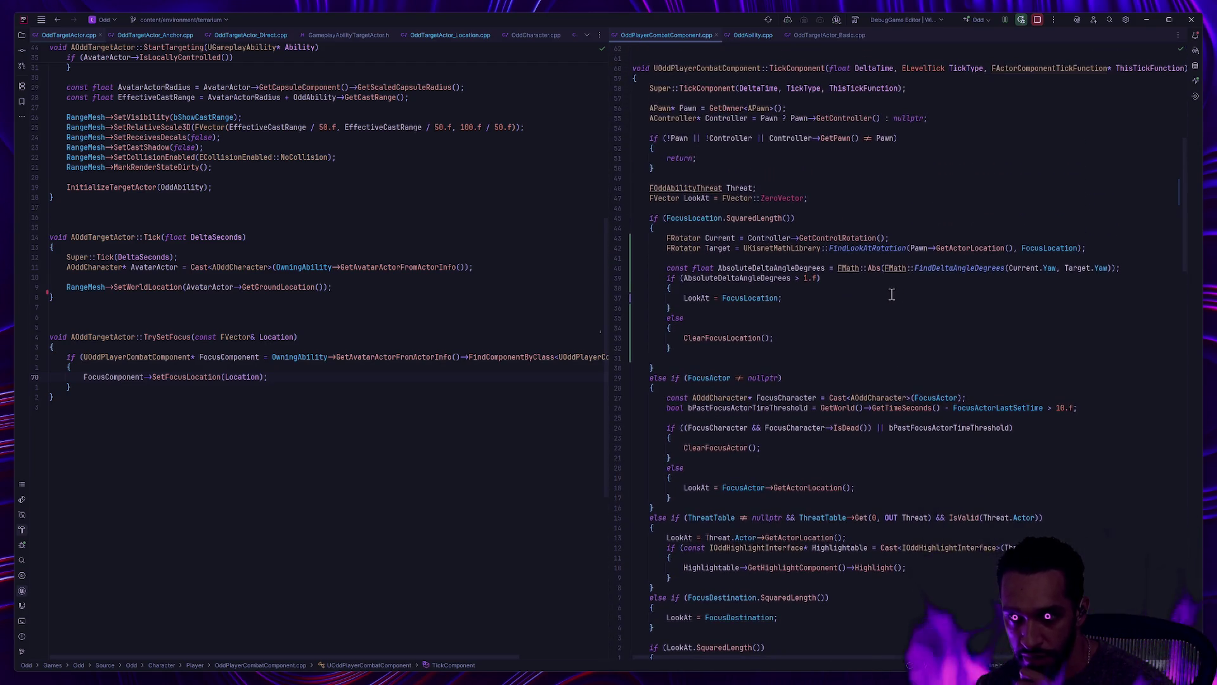
pyautogui.scroll(-2, 891, 294)
pyautogui.hotkey('alt', 'Tab')
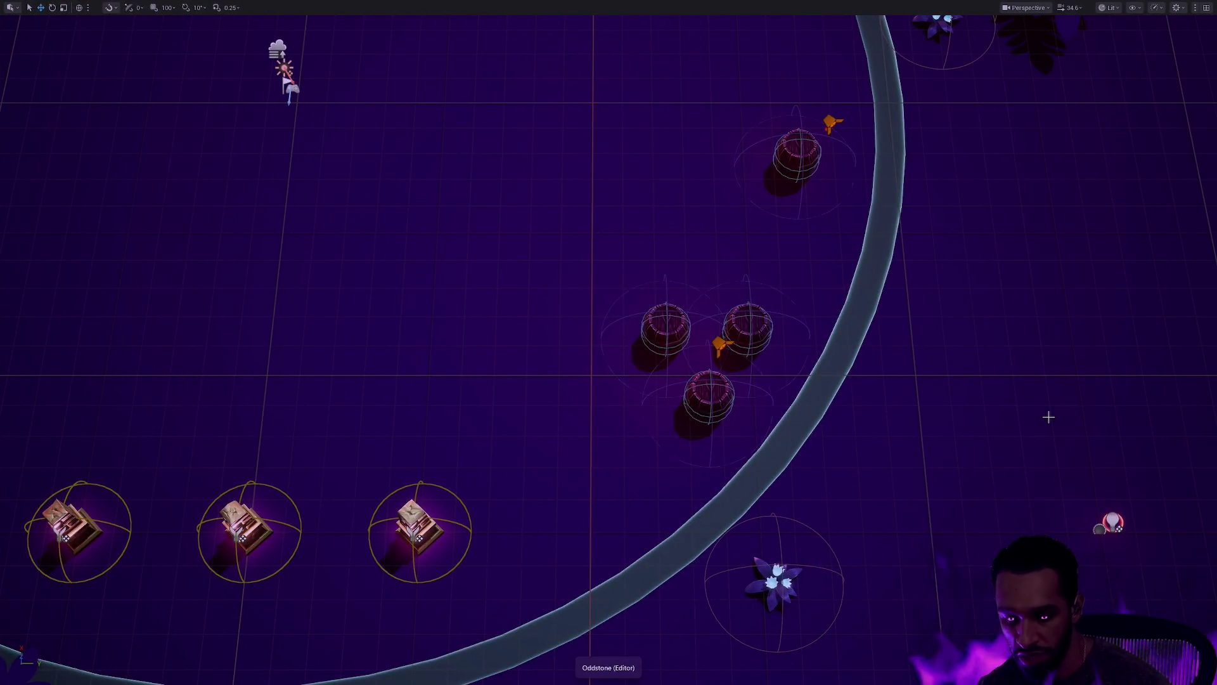
# Step: Start a full-screen PIE session and walk the Mage across the arena toward the enemies
pyautogui.press('F11')
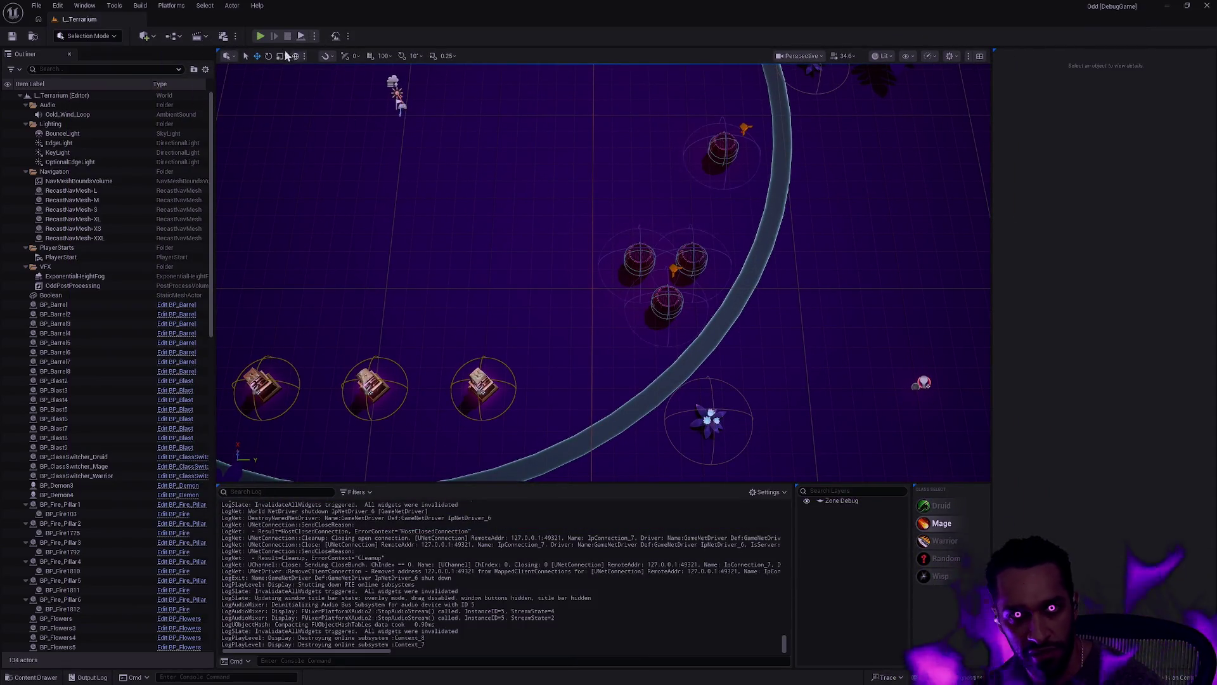
pyautogui.hotkey('alt', 'p')
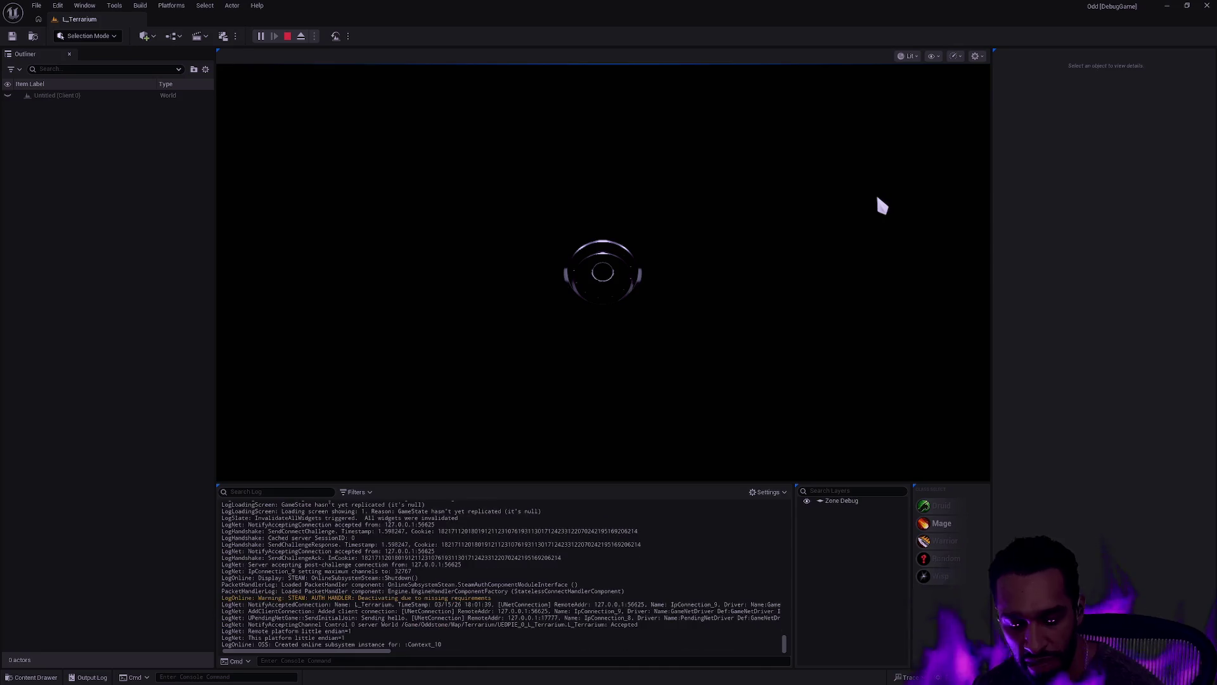
pyautogui.press('F11')
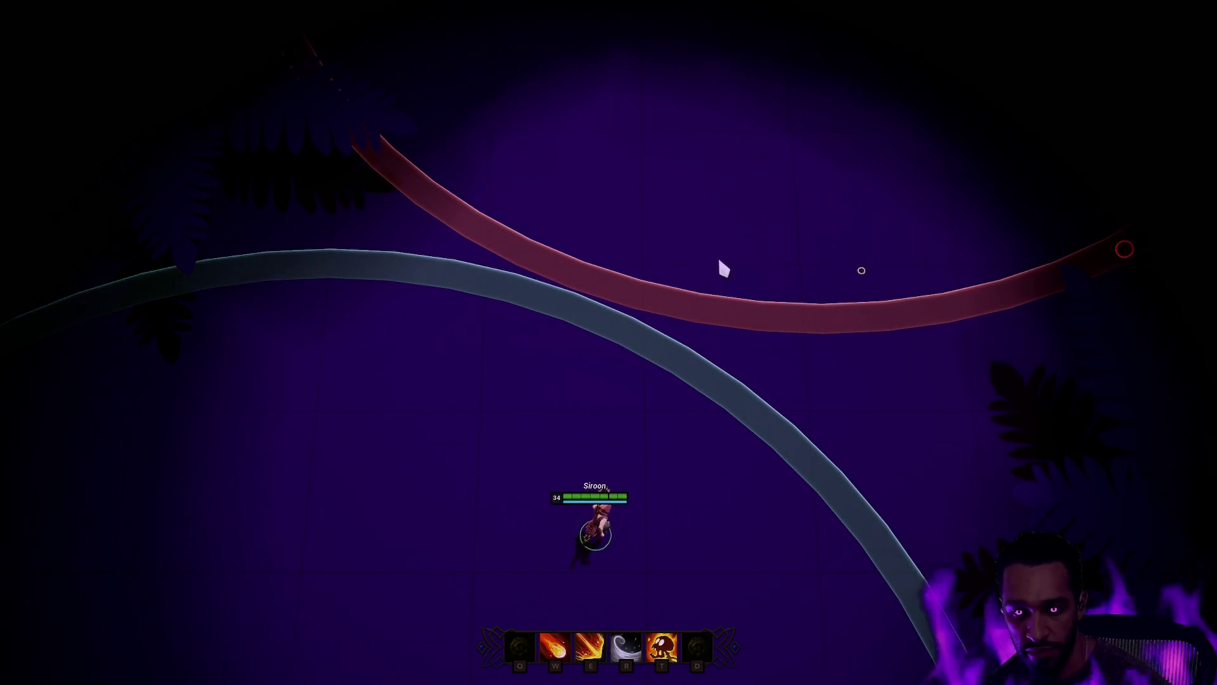
pyautogui.click(818, 397)
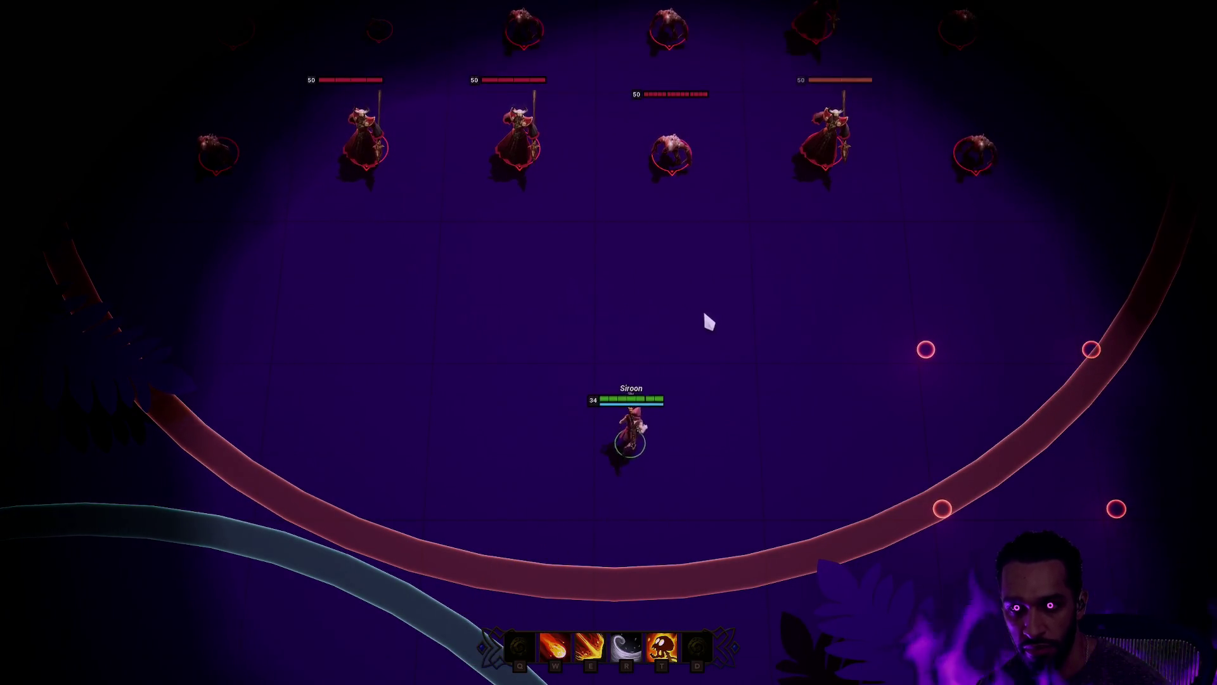
pyautogui.click(683, 569)
pyautogui.click(614, 563)
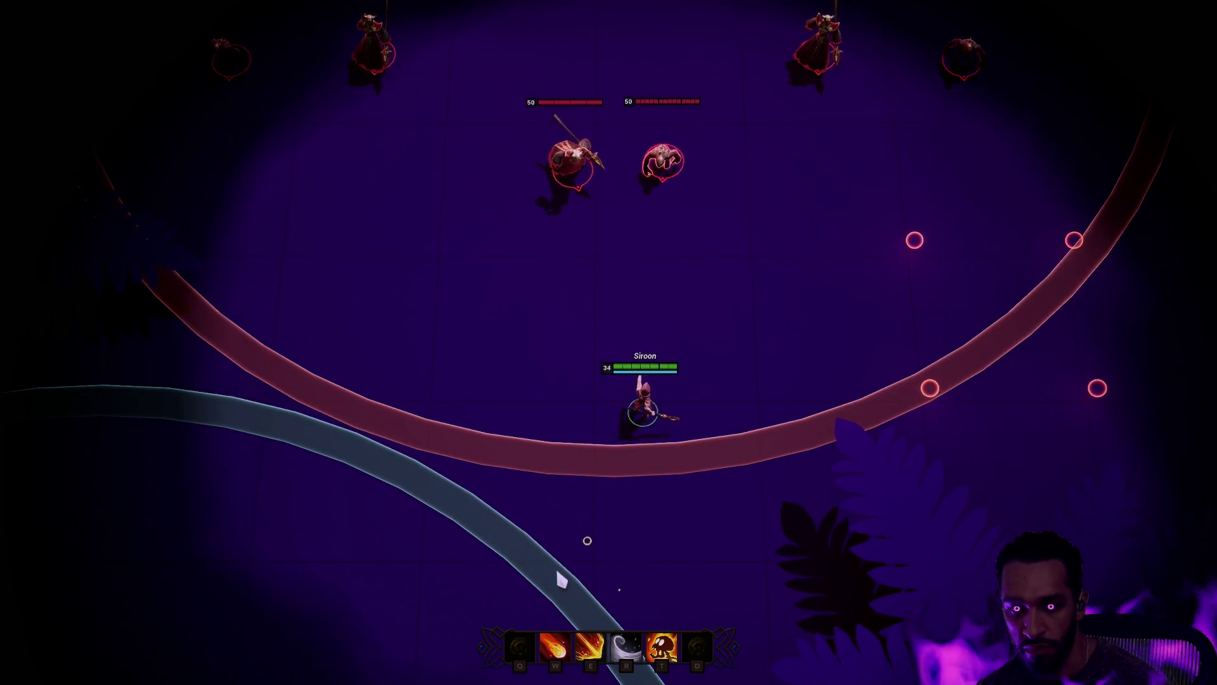
pyautogui.click(919, 341)
# Step: Hit the enemies with the fire beam (E) and a fire ring (T) while repositioning
pyautogui.press('e')
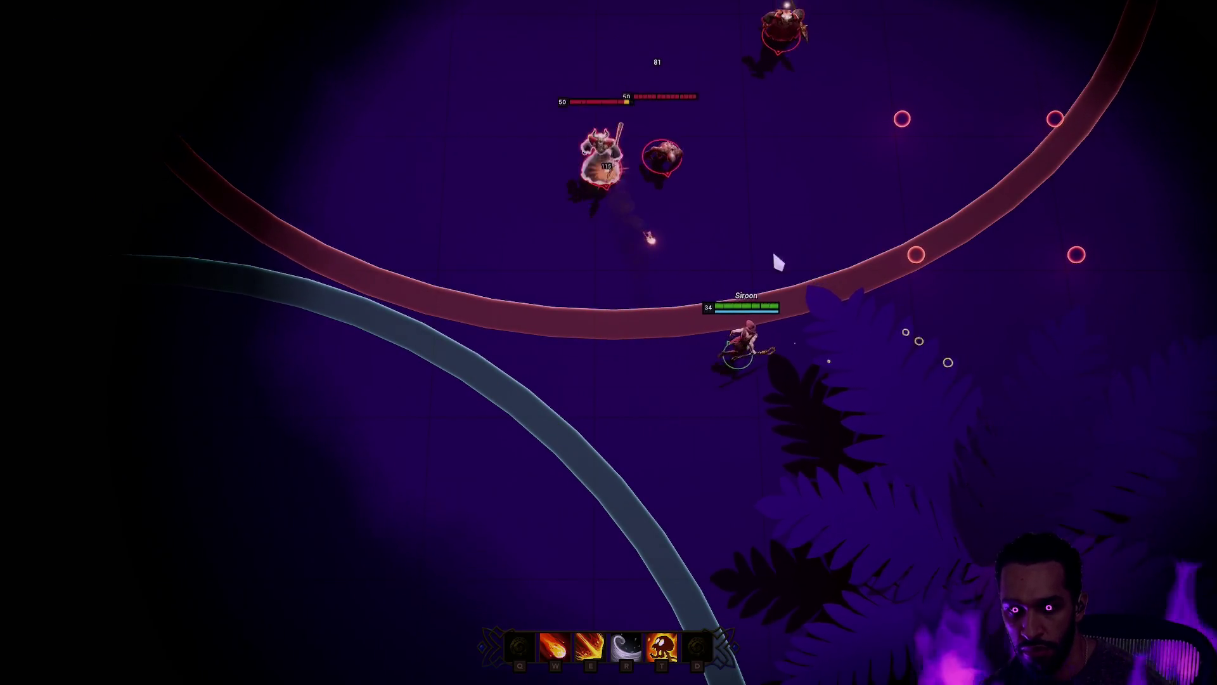
pyautogui.click(508, 475)
pyautogui.click(462, 438)
pyautogui.press('t')
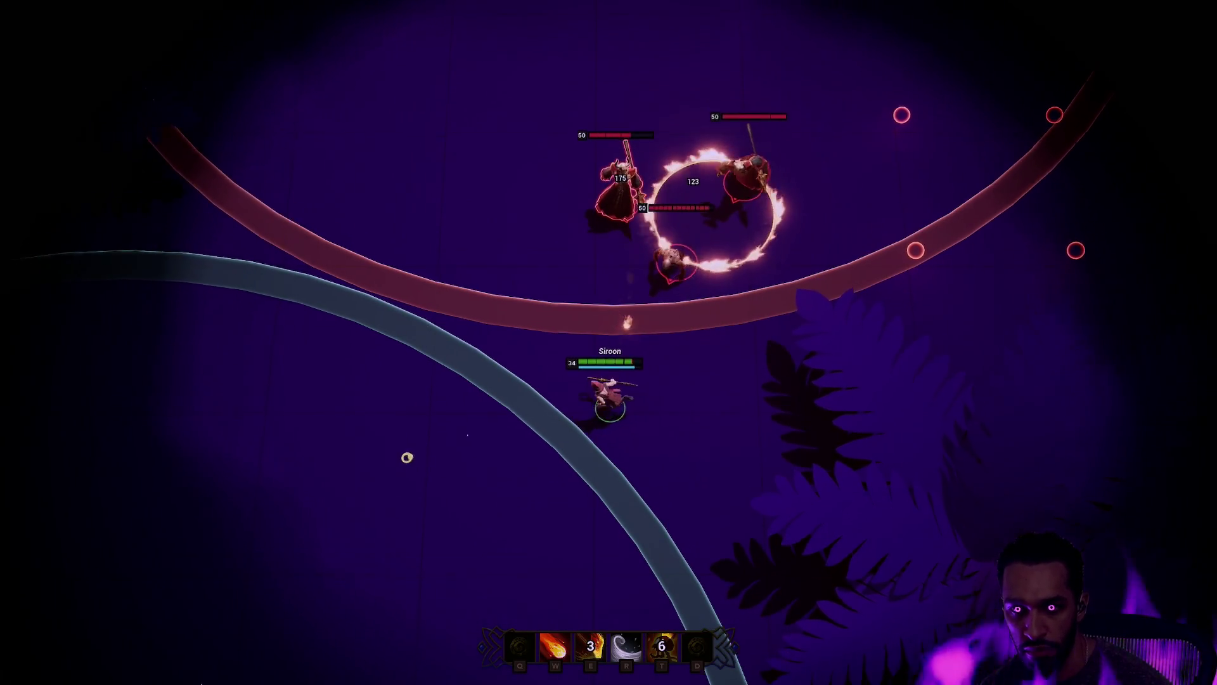
pyautogui.click(329, 551)
pyautogui.click(216, 396)
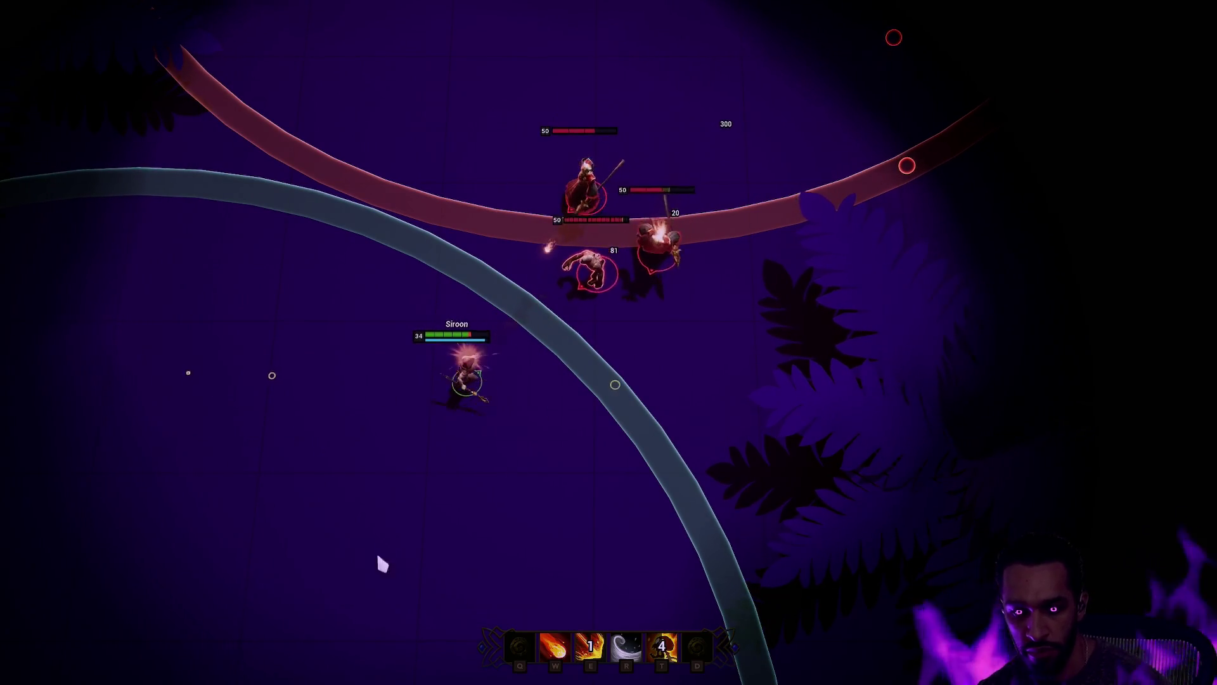
pyautogui.press('e')
pyautogui.click(231, 371)
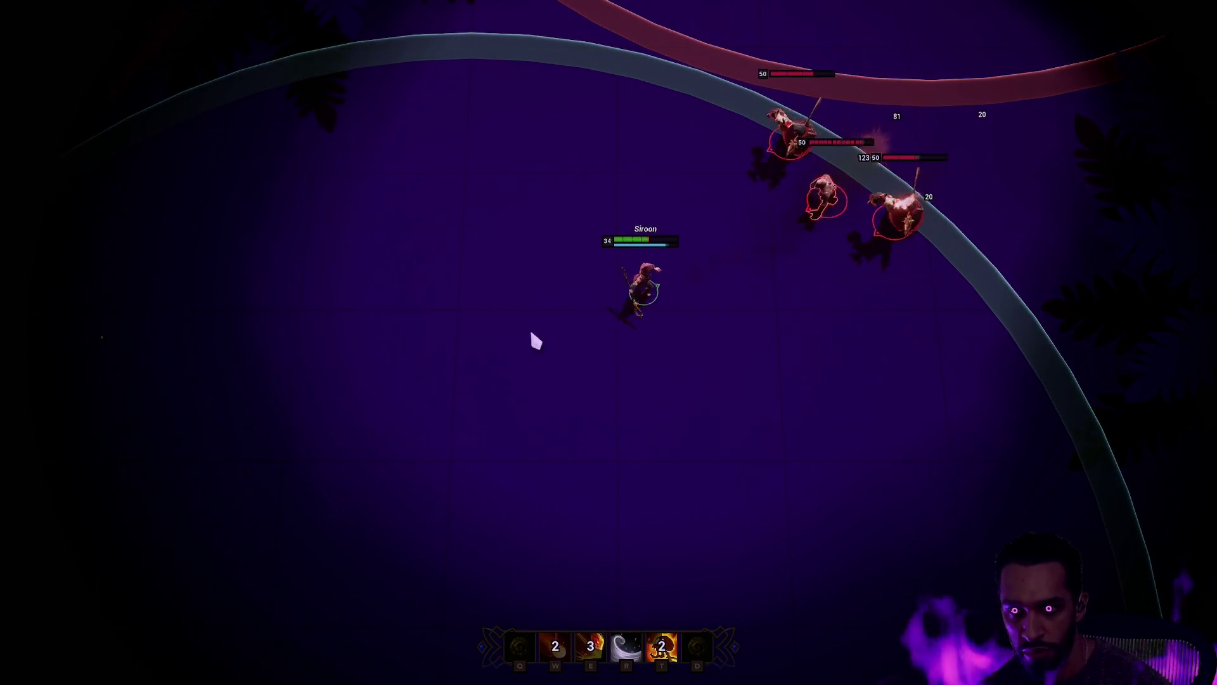
# Step: Attack with a W projectile, another fire ring and fire beams, then end the play session
pyautogui.press('w')
pyautogui.press('t')
pyautogui.click(659, 276)
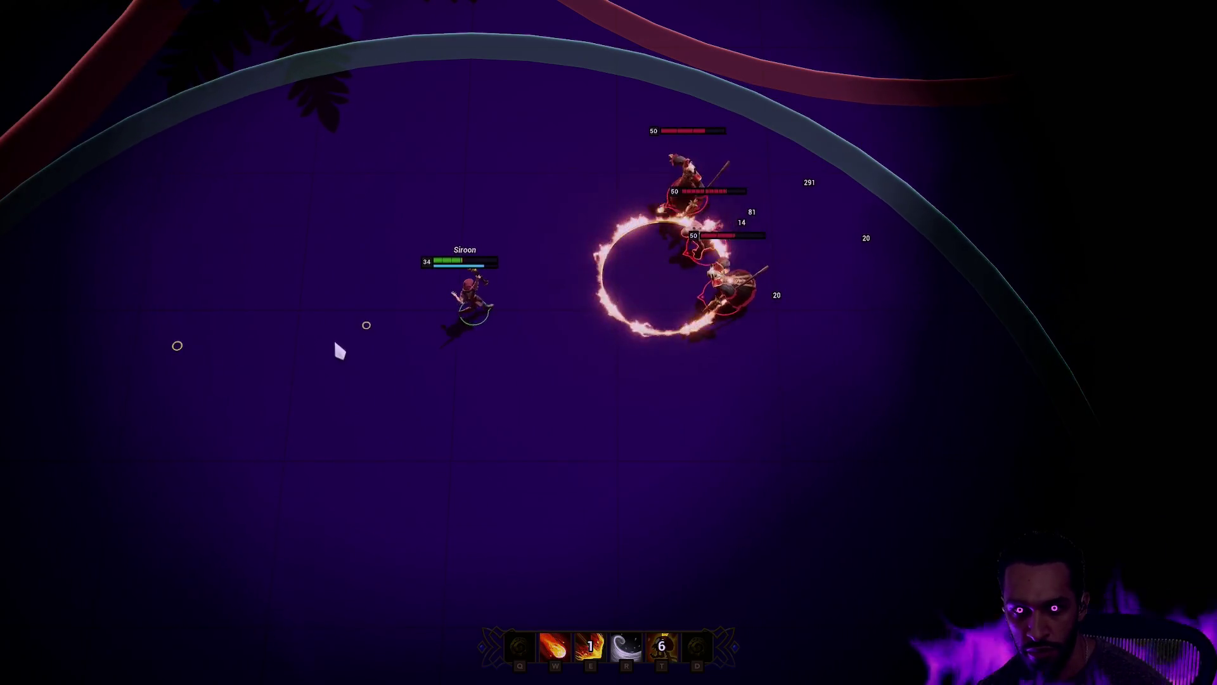
pyautogui.press('e')
pyautogui.rightClick(679, 475)
pyautogui.rightClick(637, 438)
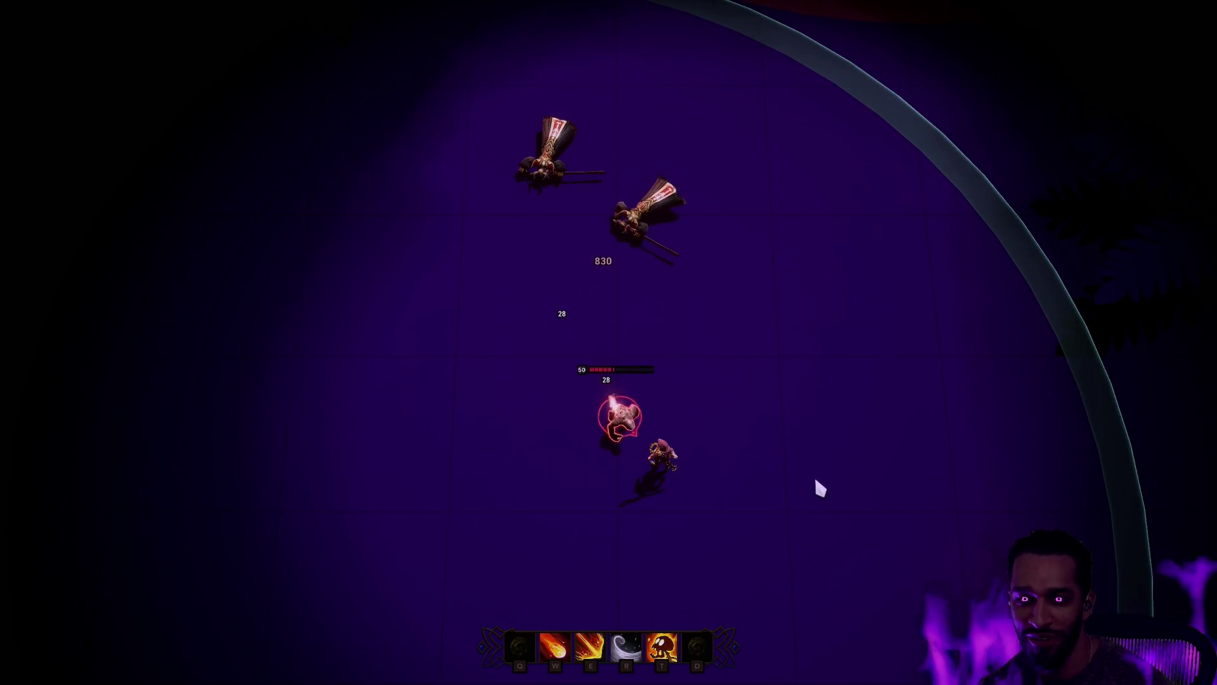
pyautogui.press('Escape')
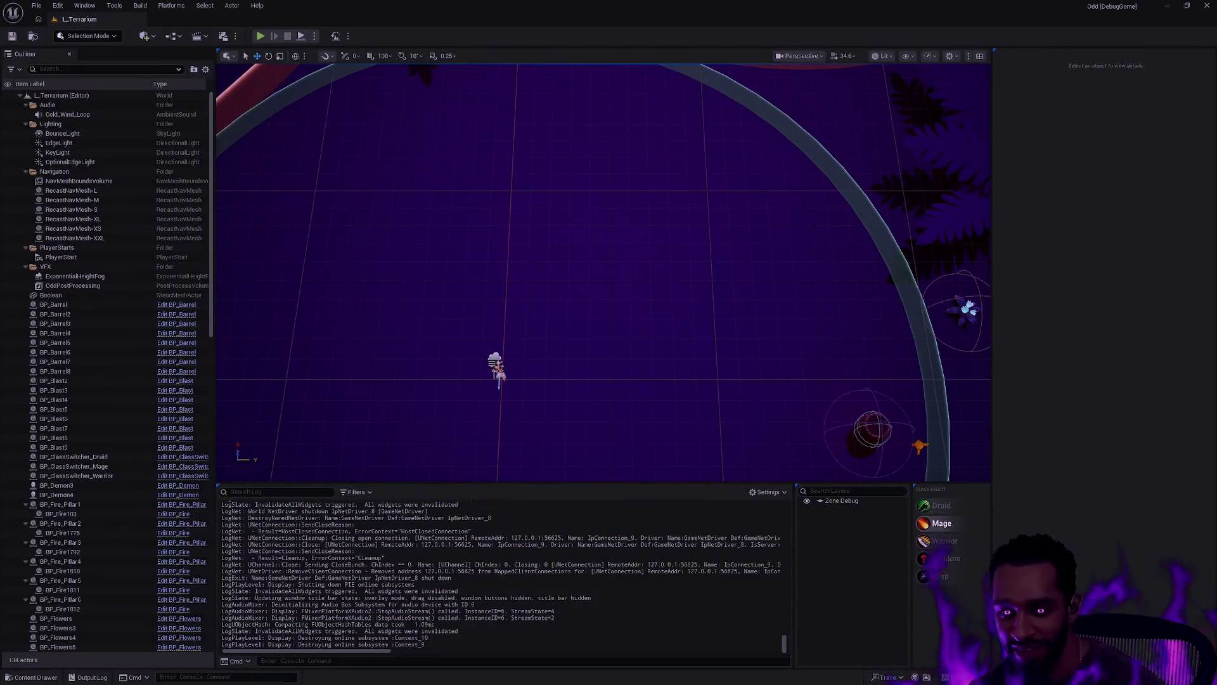
# Step: Choose the Druid class, start full-screen PIE and walk the character onto the path
pyautogui.click(965, 511)
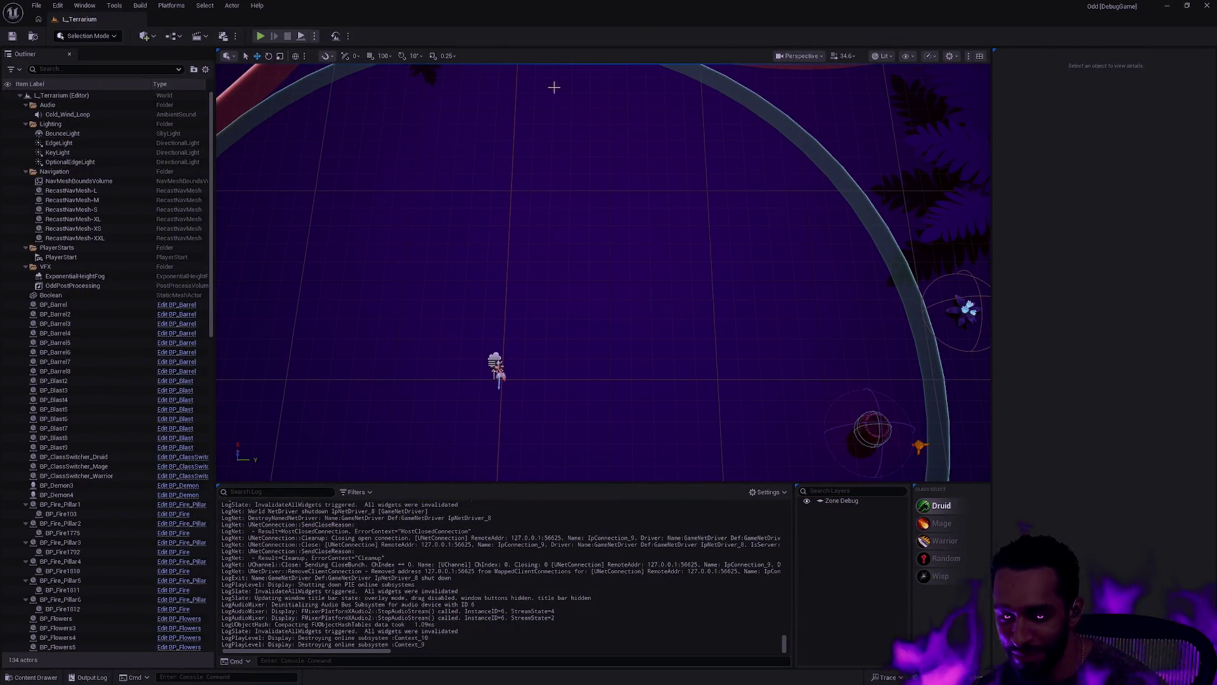
pyautogui.click(260, 36)
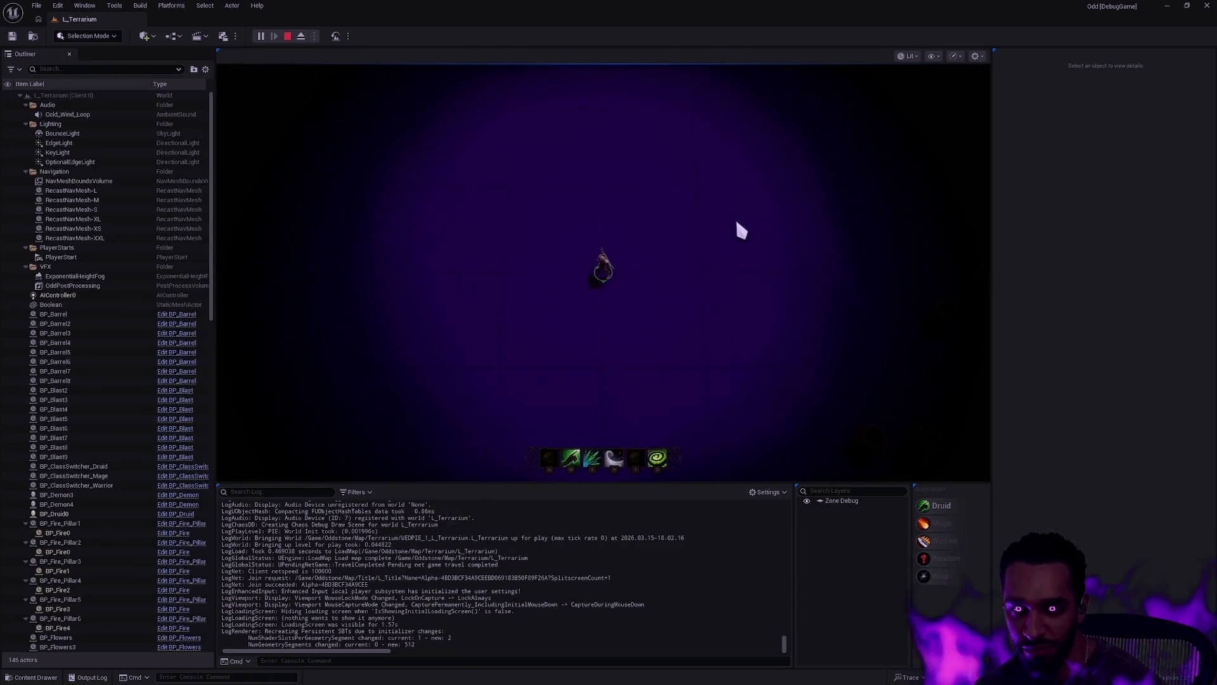
pyautogui.press('F11')
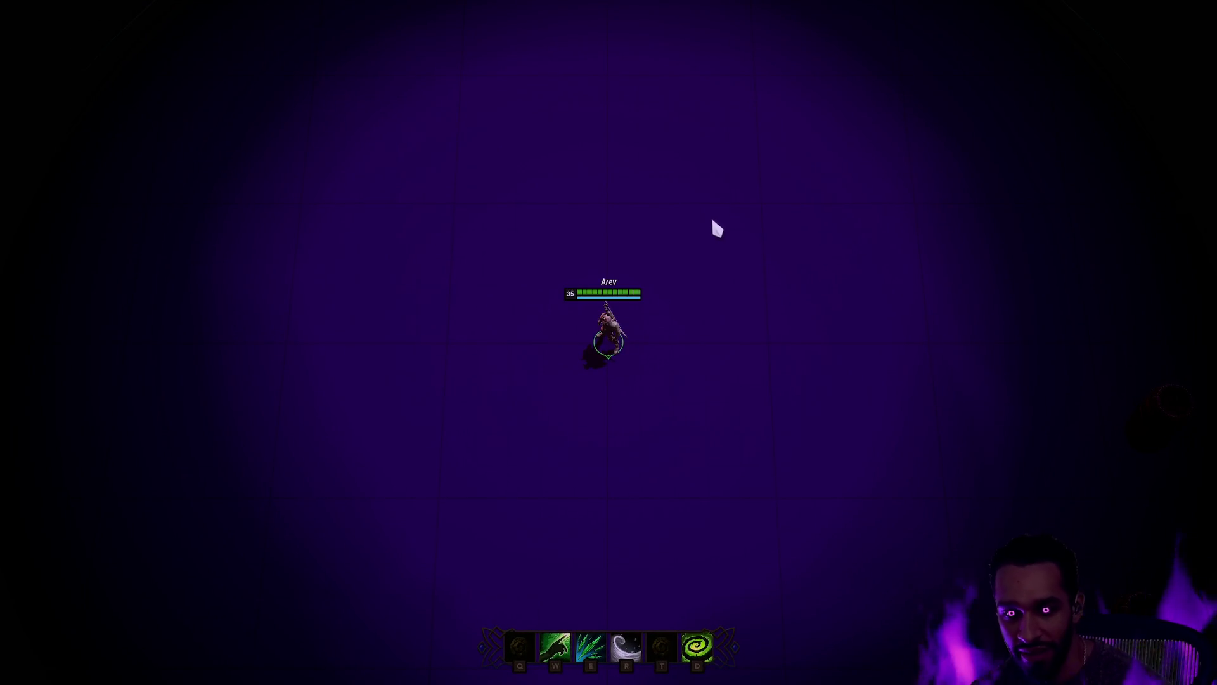
pyautogui.rightClick(785, 250)
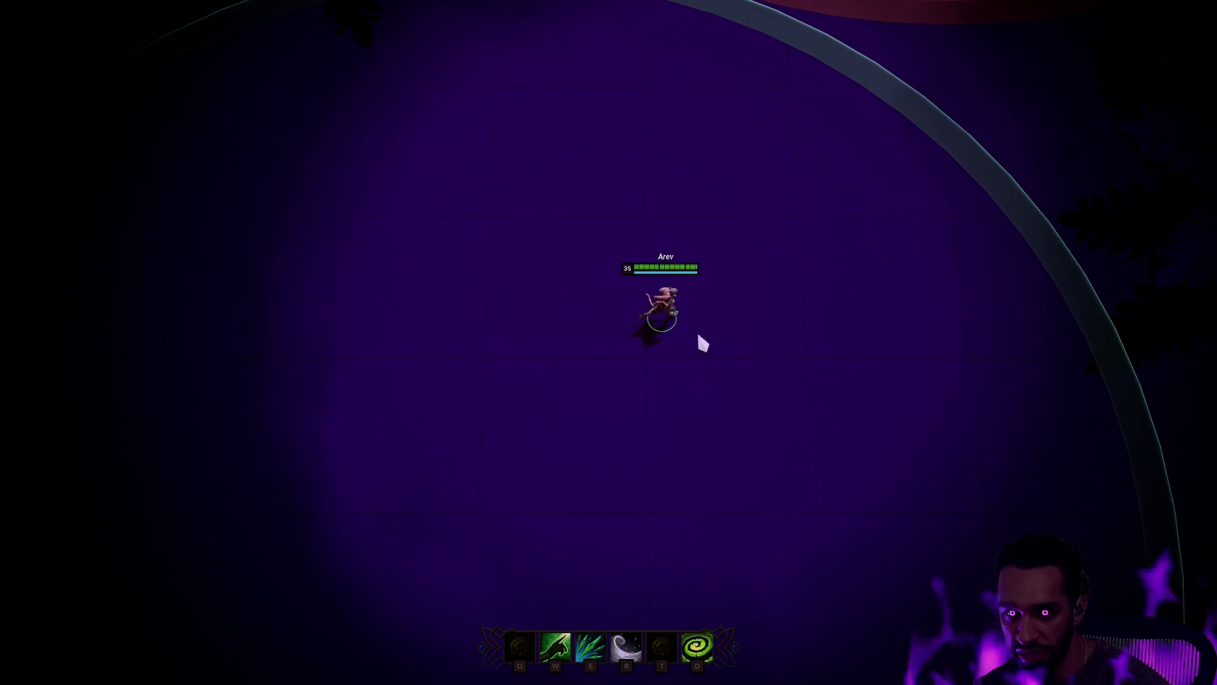
pyautogui.rightClick(642, 368)
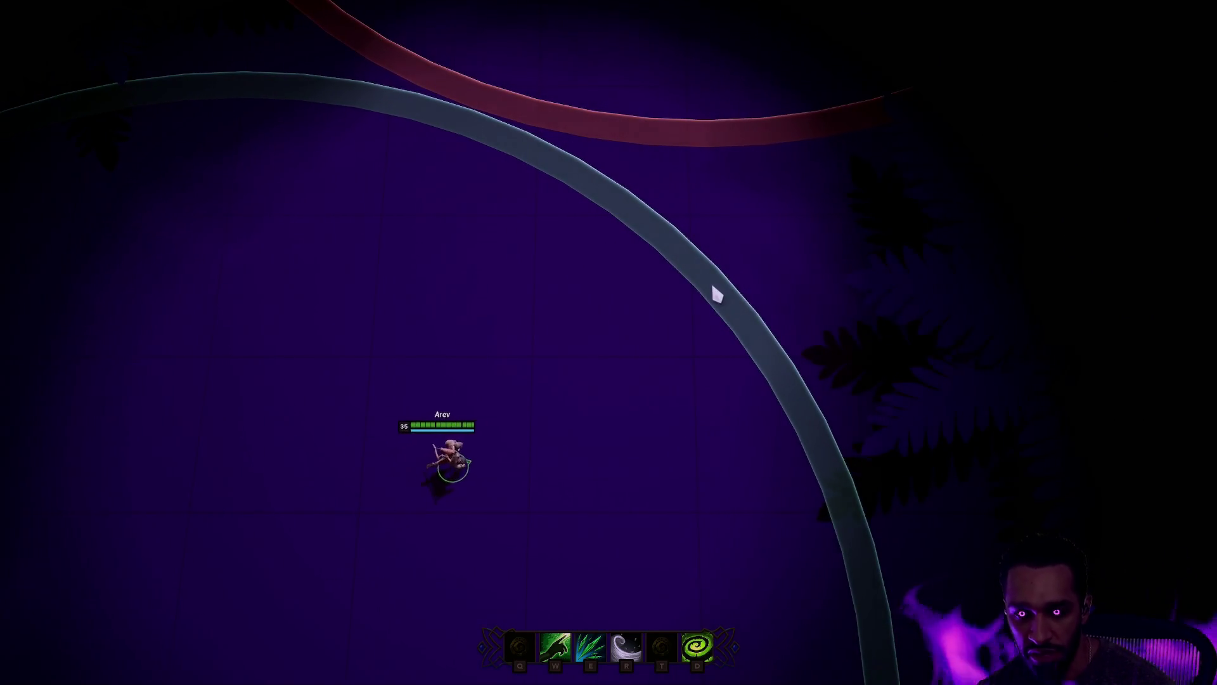
pyautogui.rightClick(636, 298)
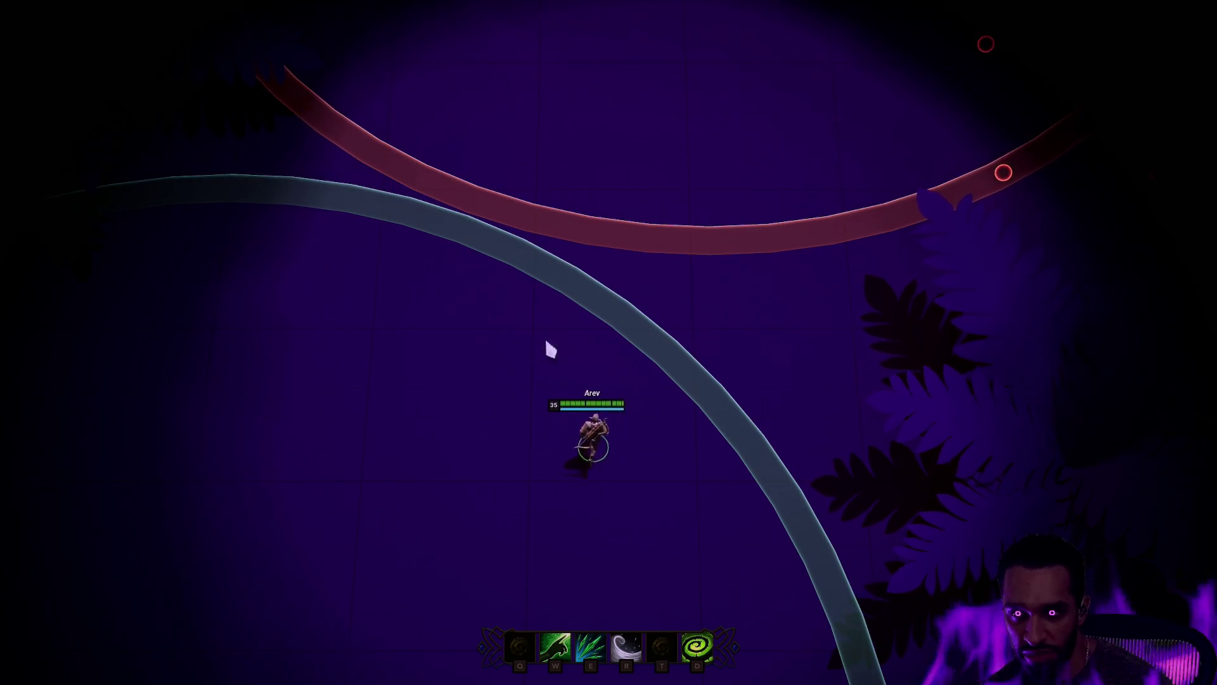
pyautogui.rightClick(636, 417)
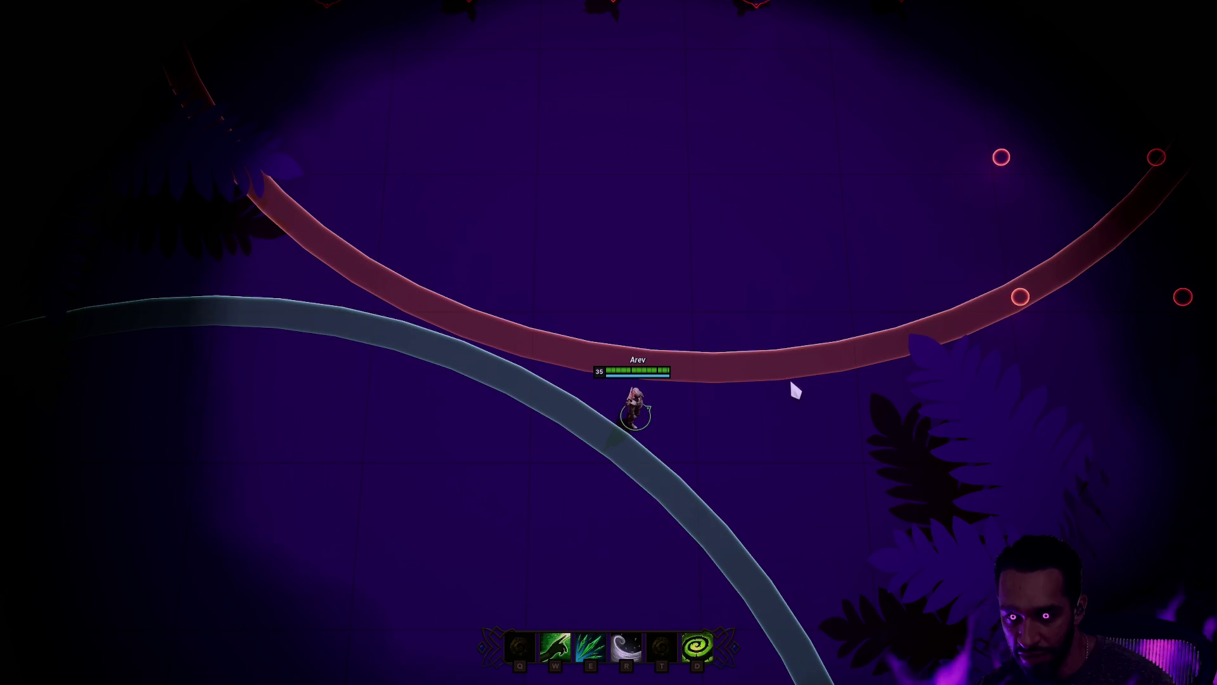
# Step: Walk the Druid around the red ring and down onto the blue arc
pyautogui.rightClick(754, 385)
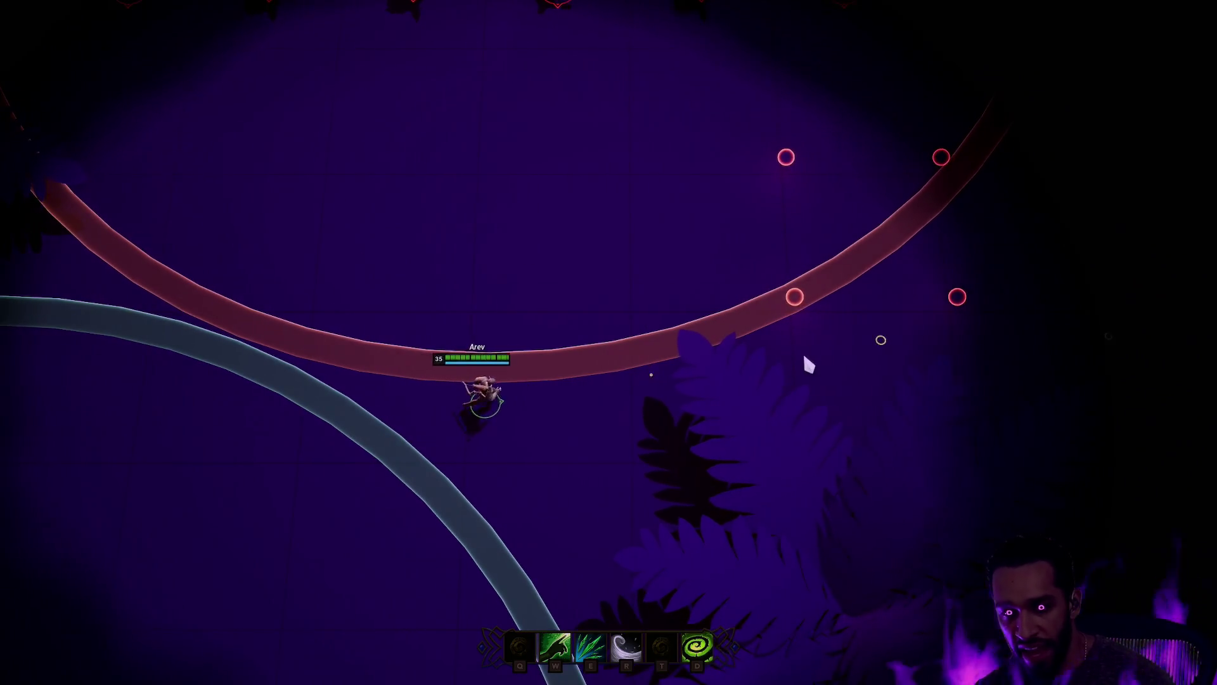
pyautogui.rightClick(656, 341)
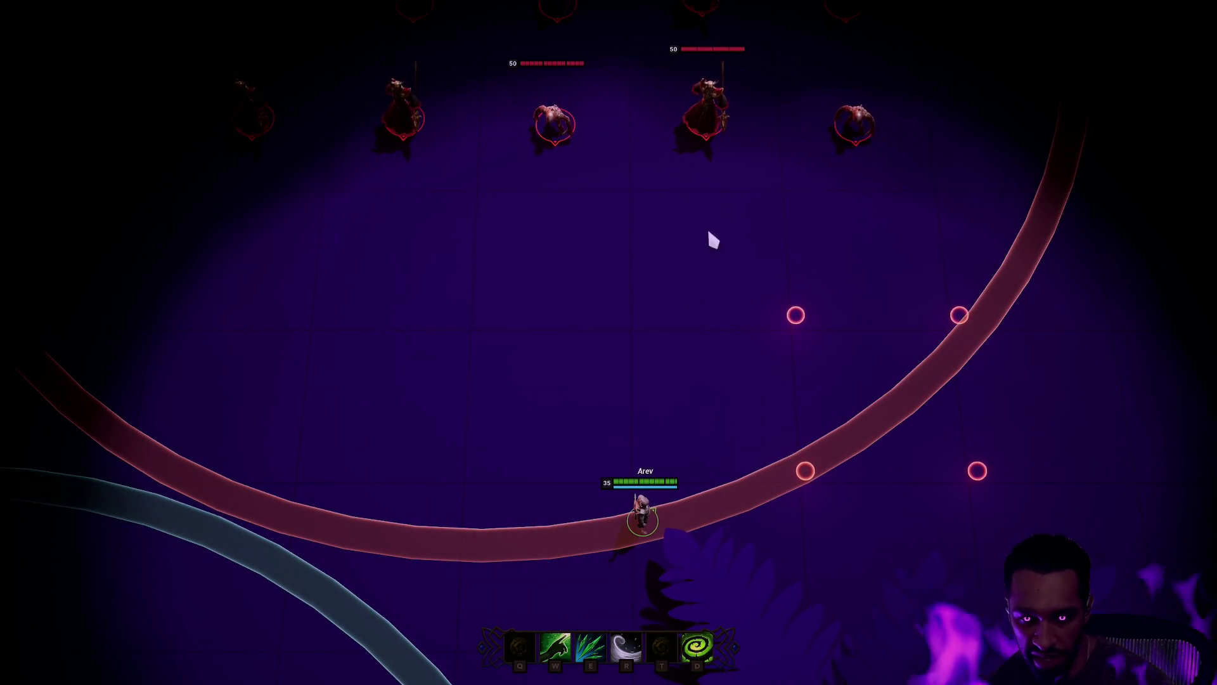
pyautogui.rightClick(546, 422)
pyautogui.rightClick(475, 280)
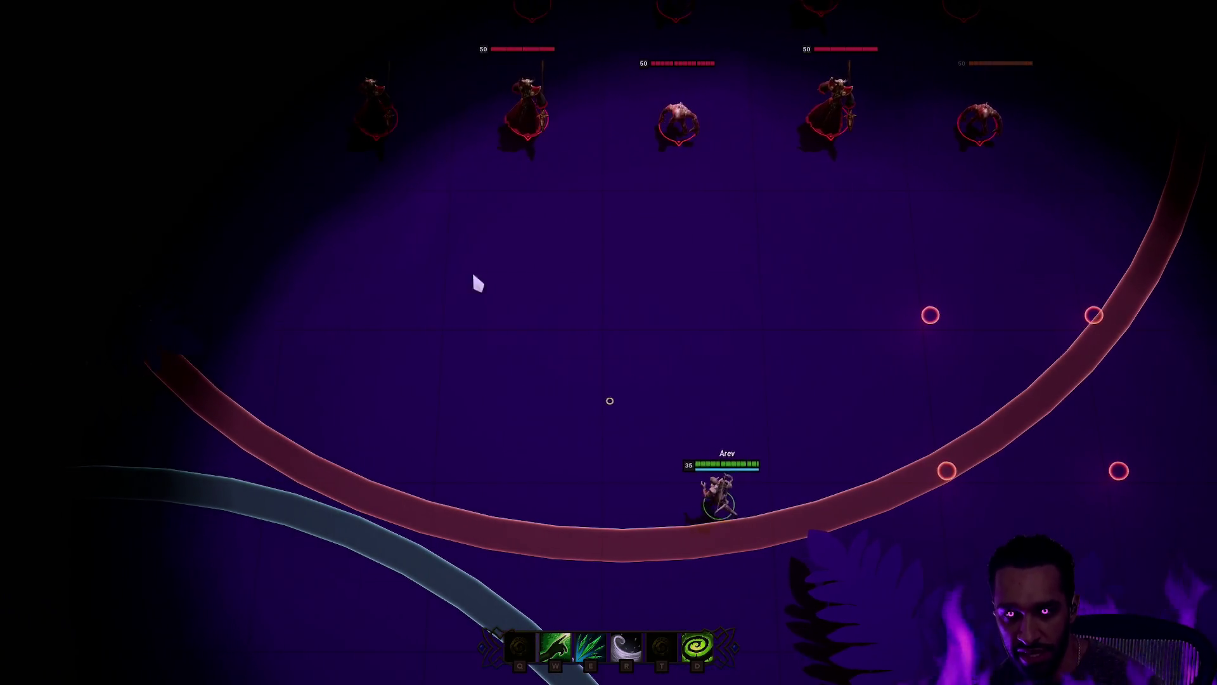
pyautogui.rightClick(612, 517)
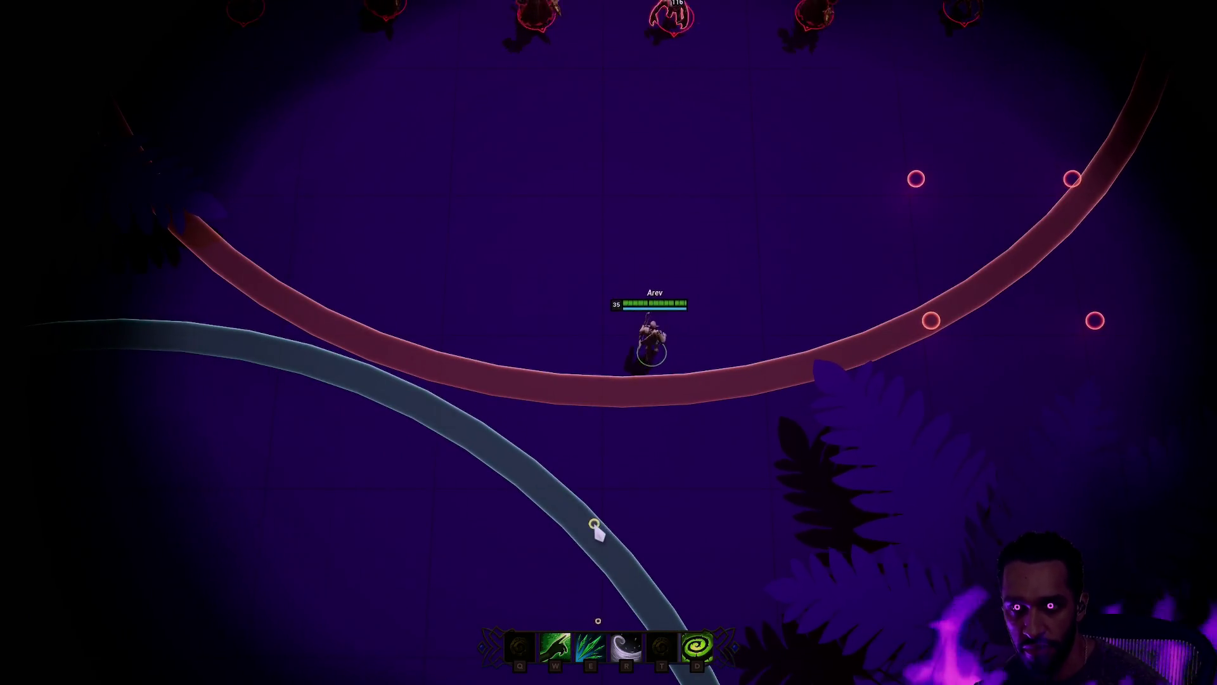
pyautogui.rightClick(497, 526)
# Step: Fire several E projectile fans and a W shot at the enemies while approaching them
pyautogui.press('e')
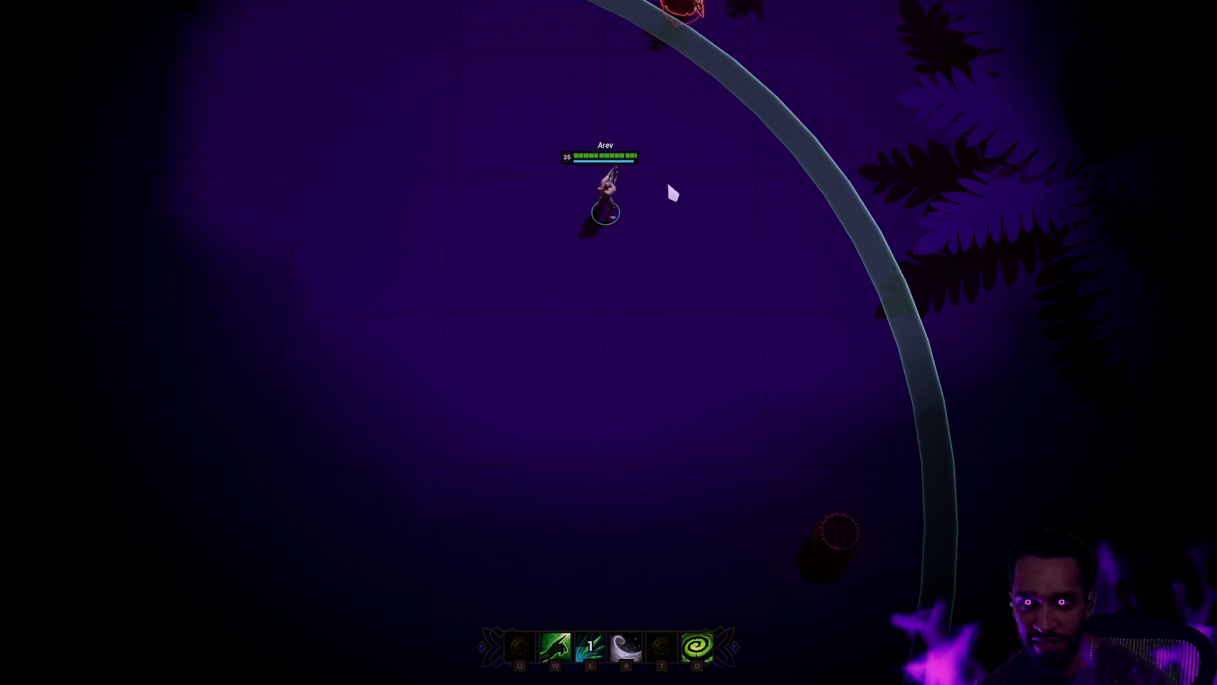
pyautogui.rightClick(548, 358)
pyautogui.rightClick(319, 457)
pyautogui.press('e')
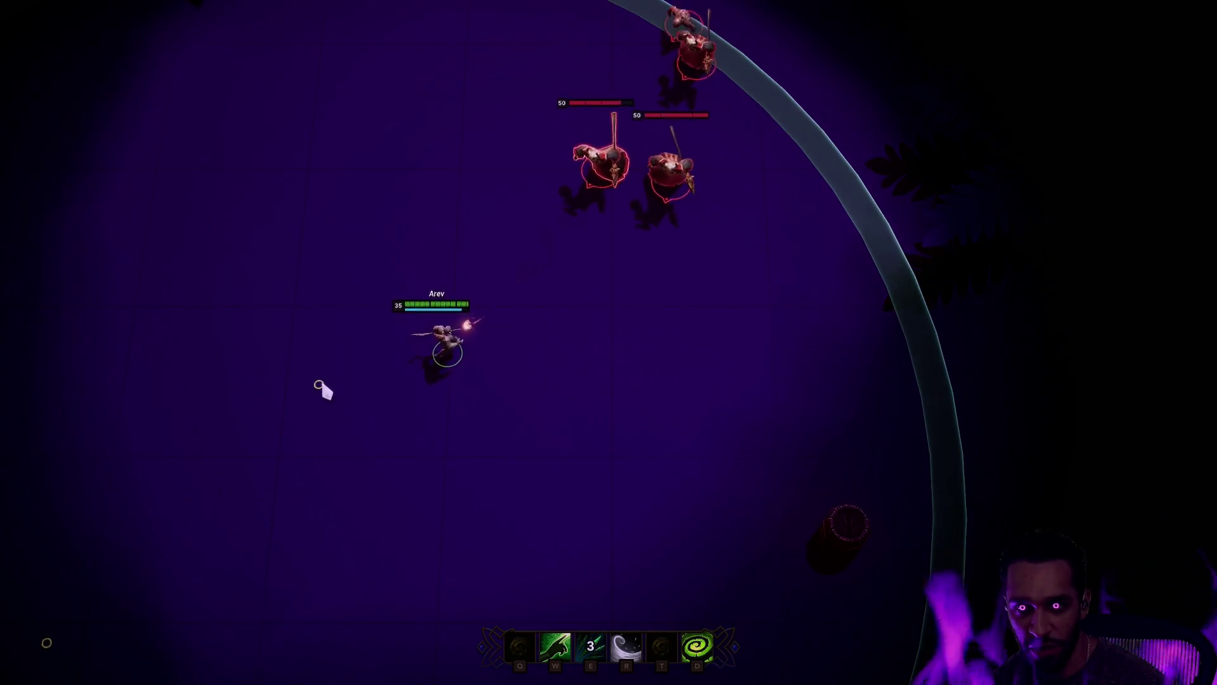
pyautogui.rightClick(470, 298)
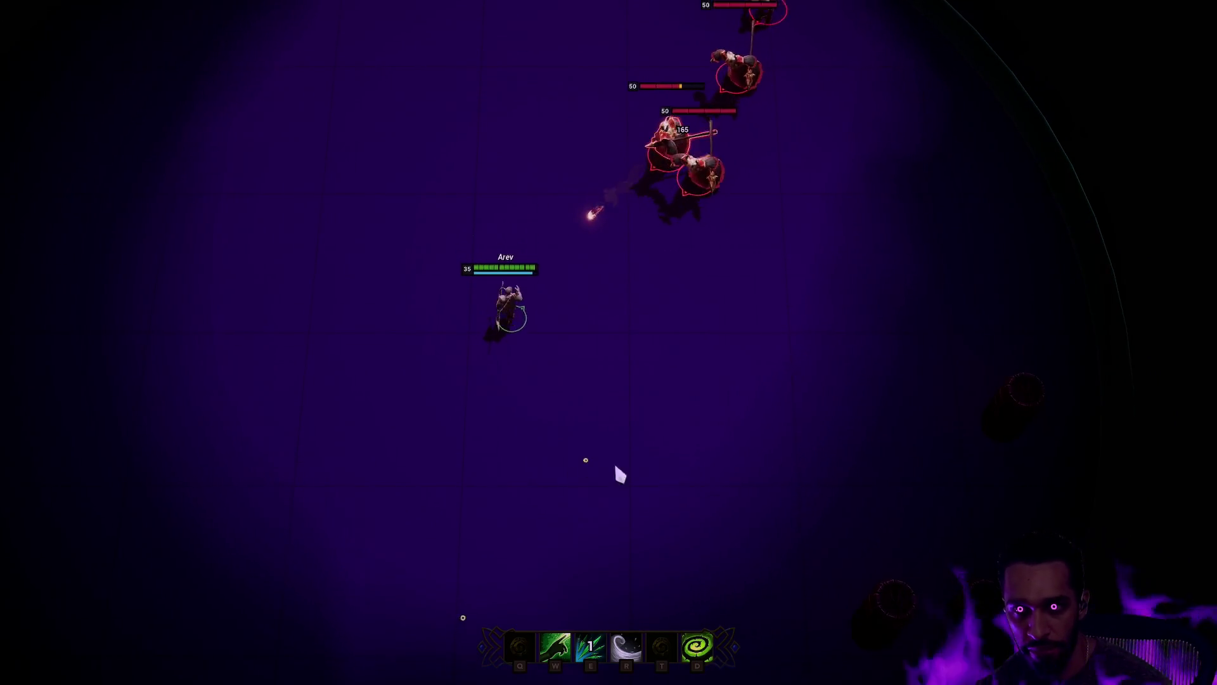
pyautogui.rightClick(410, 470)
pyautogui.press('e')
pyautogui.rightClick(95, 658)
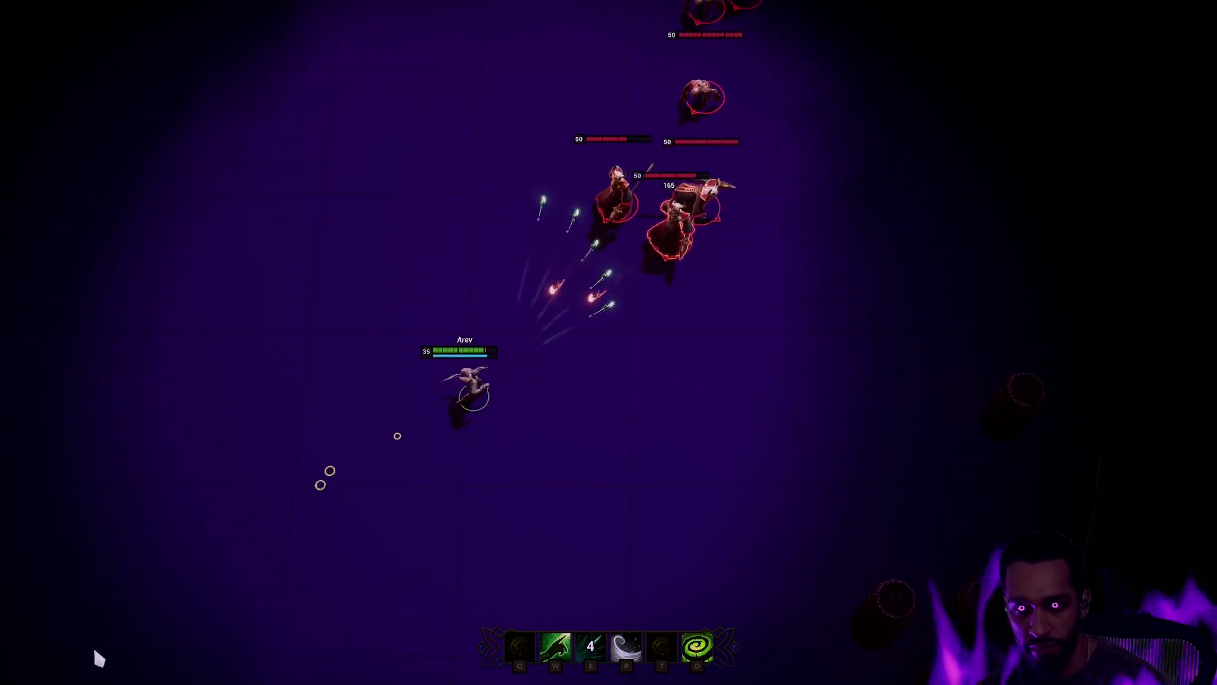
pyautogui.press('w')
# Step: Keep hitting the enemies with projectile fans and W shots, then dash right with R
pyautogui.rightClick(316, 281)
pyautogui.press('e')
pyautogui.rightClick(146, 279)
pyautogui.rightClick(375, 454)
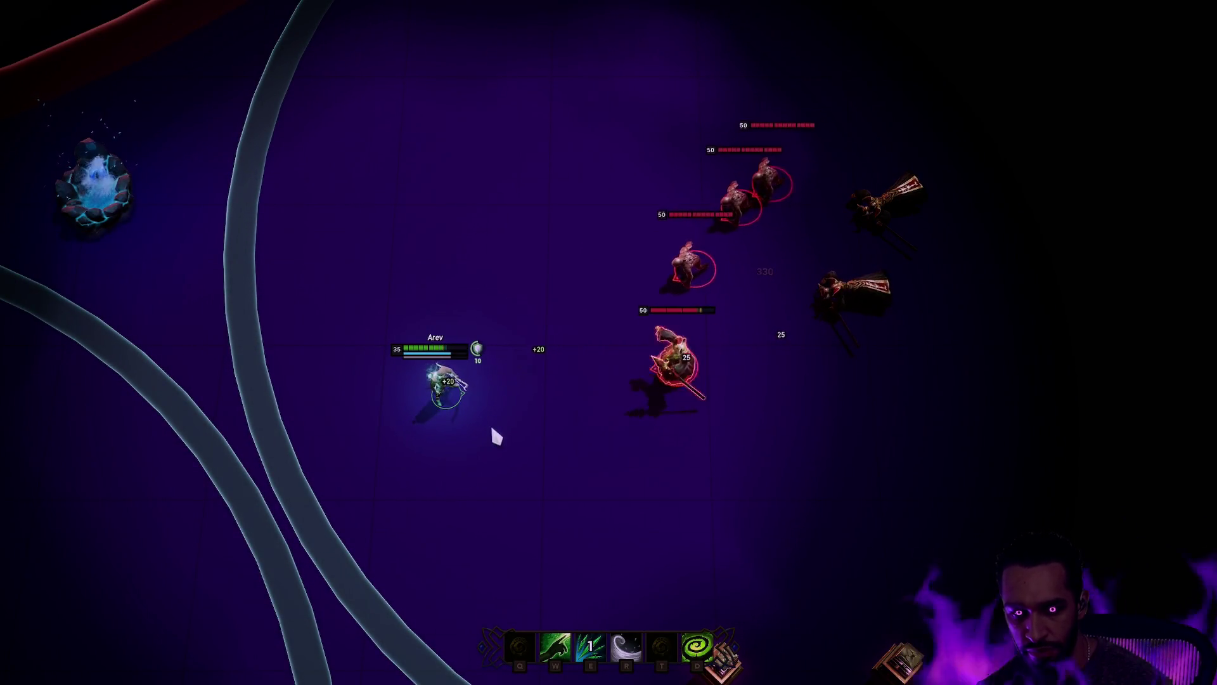
pyautogui.press('w')
pyautogui.press('e')
pyautogui.rightClick(674, 534)
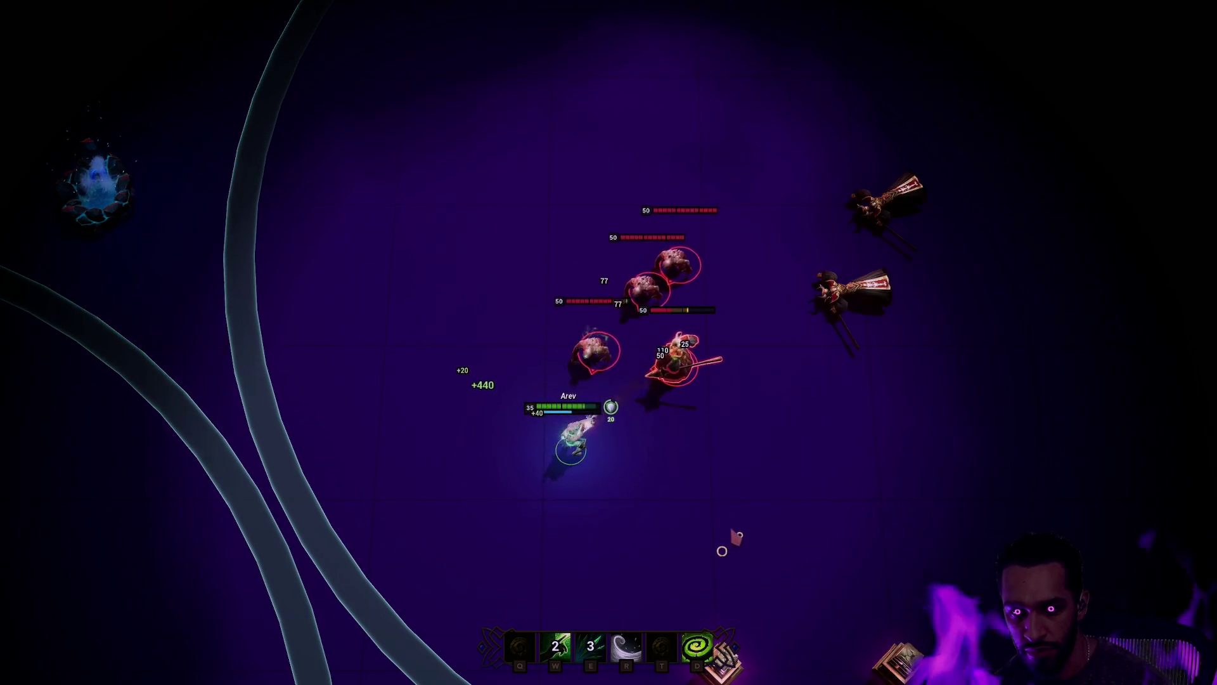
pyautogui.press('r')
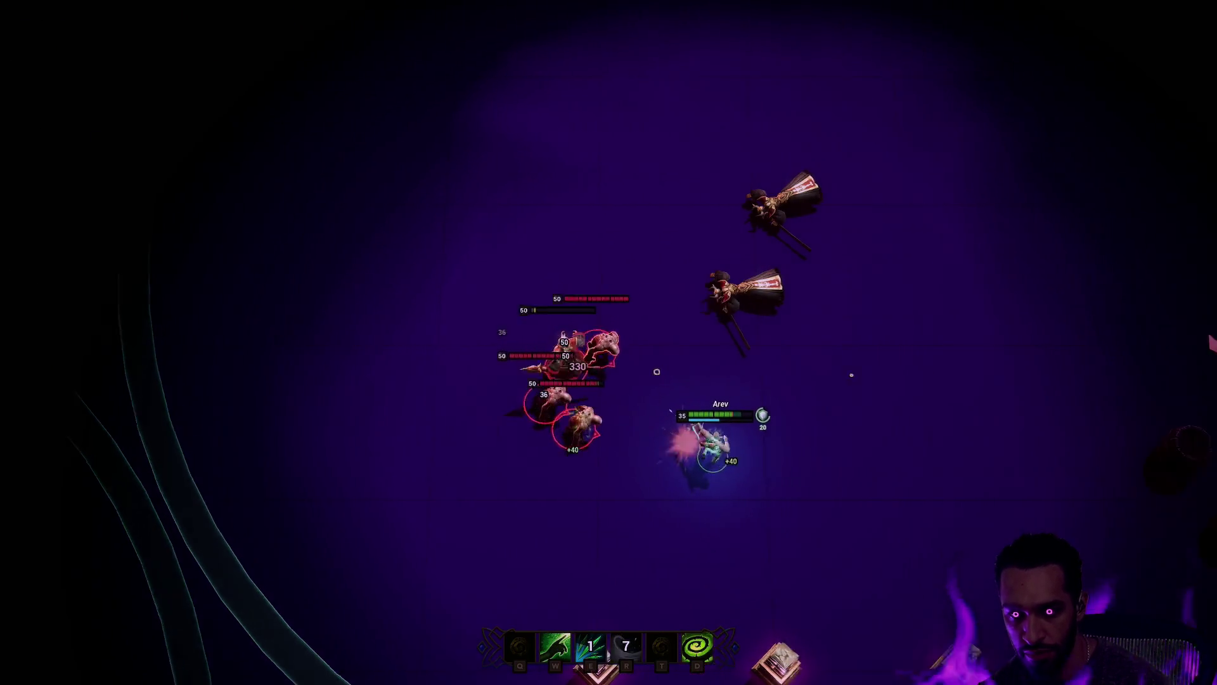
# Step: Lead the following minions around the arena, circling down-left and back upward
pyautogui.rightClick(1011, 265)
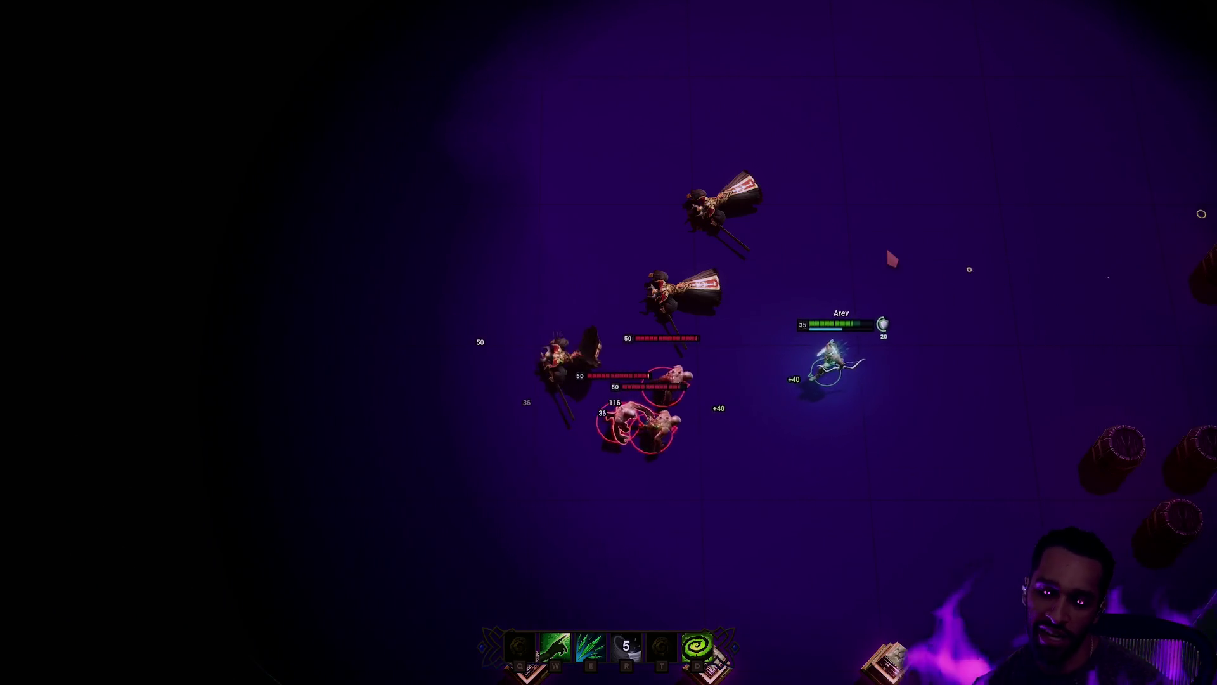
pyautogui.rightClick(745, 122)
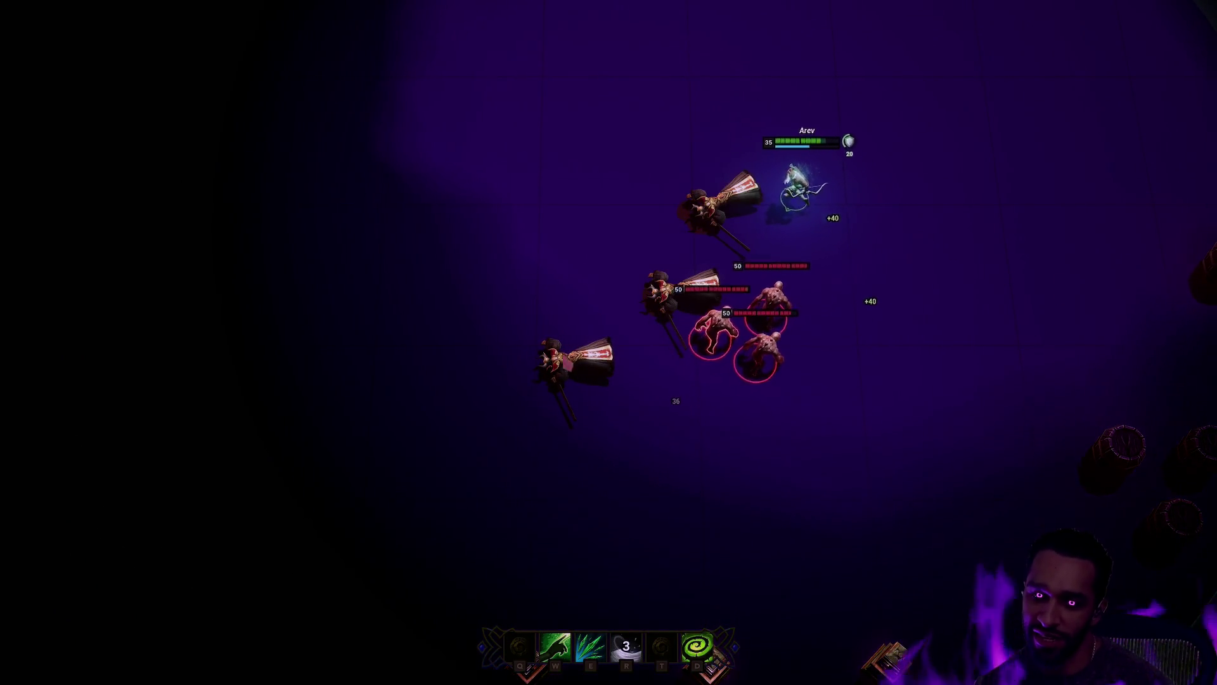
pyautogui.rightClick(942, 166)
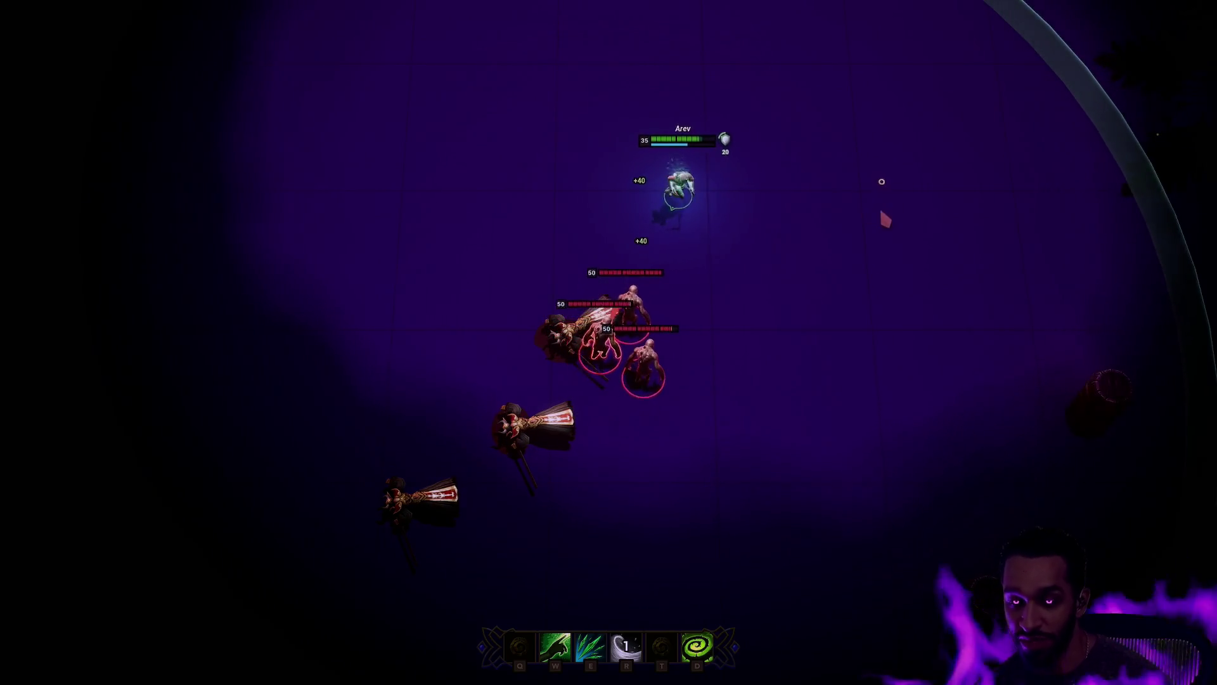
pyautogui.rightClick(885, 233)
pyautogui.rightClick(829, 625)
pyautogui.rightClick(712, 508)
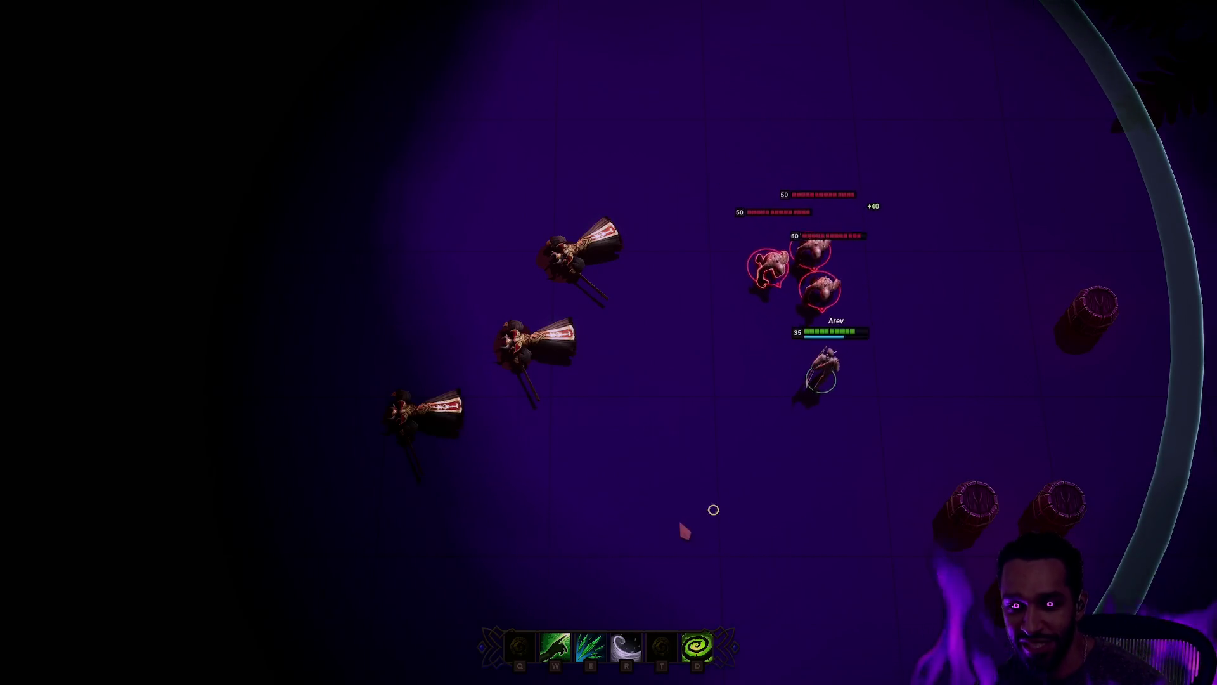
pyautogui.rightClick(536, 467)
pyautogui.rightClick(565, 378)
pyautogui.rightClick(554, 194)
# Step: Hit the following minions with two more projectile fans, then stop the play session
pyautogui.press('e')
pyautogui.rightClick(644, 59)
pyautogui.rightClick(735, 154)
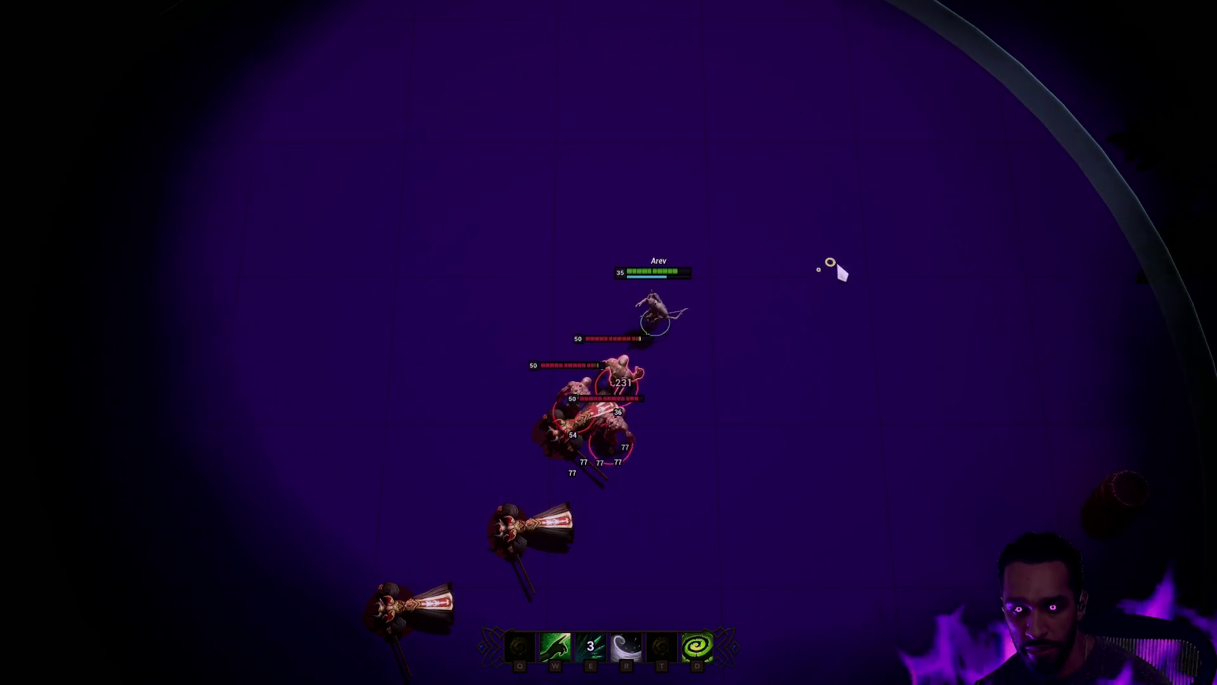
pyautogui.rightClick(1078, 210)
pyautogui.press('e')
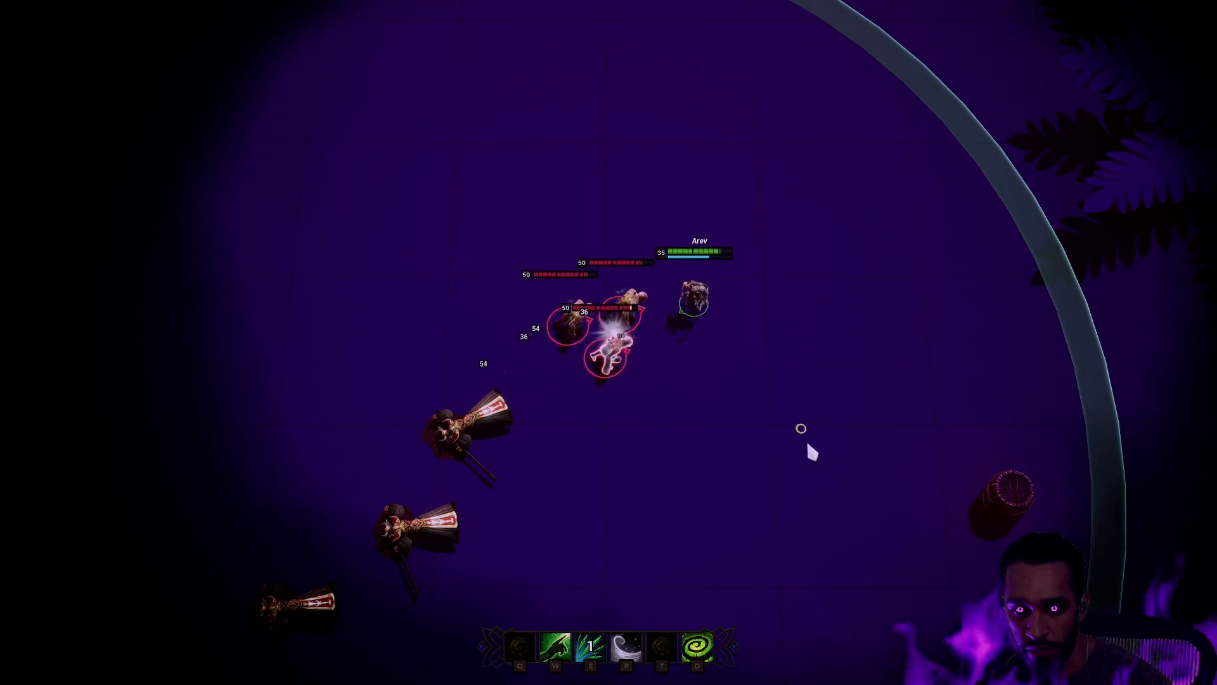
pyautogui.rightClick(763, 402)
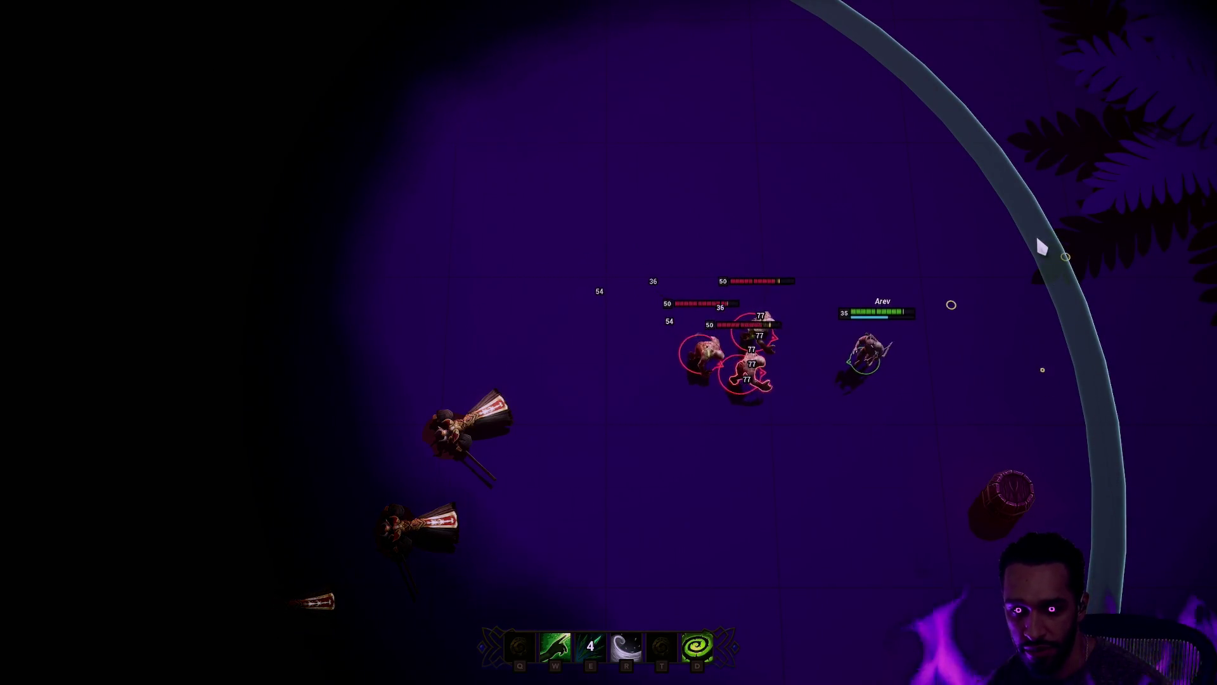
pyautogui.press('Escape')
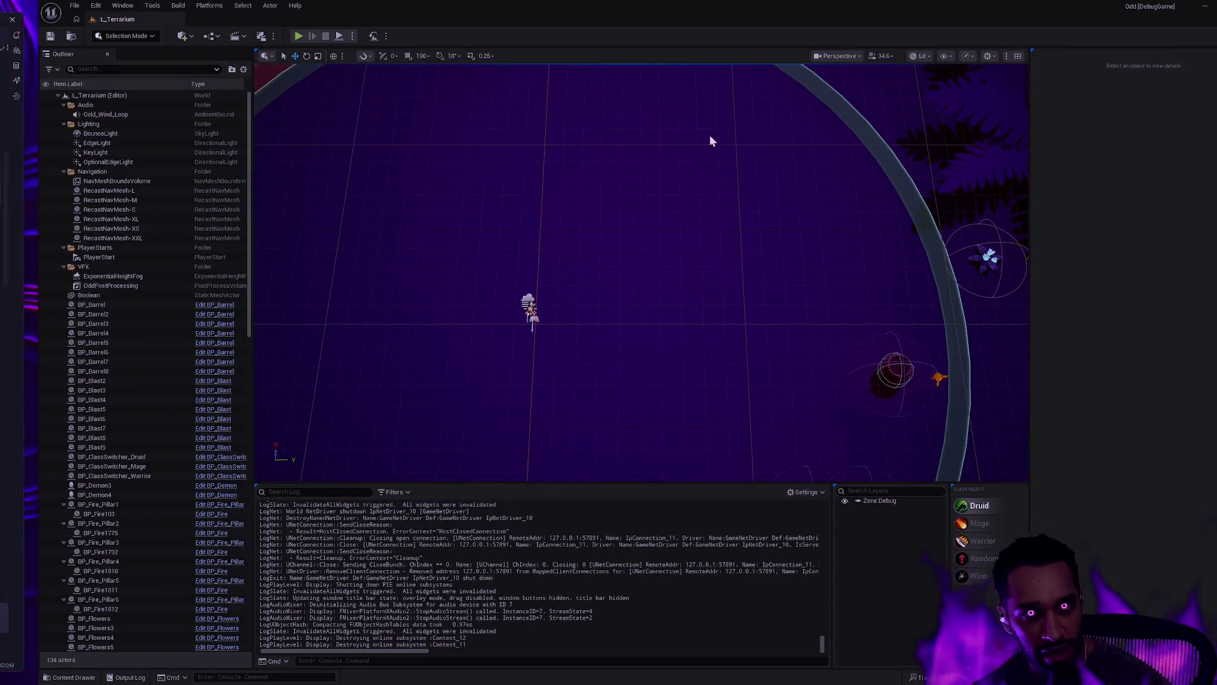
# Step: In Rider, read the FindDeltaAngleDegrees and FMath quick docs in TickComponent, then show the file tree
pyautogui.hotkey('alt', 'Tab')
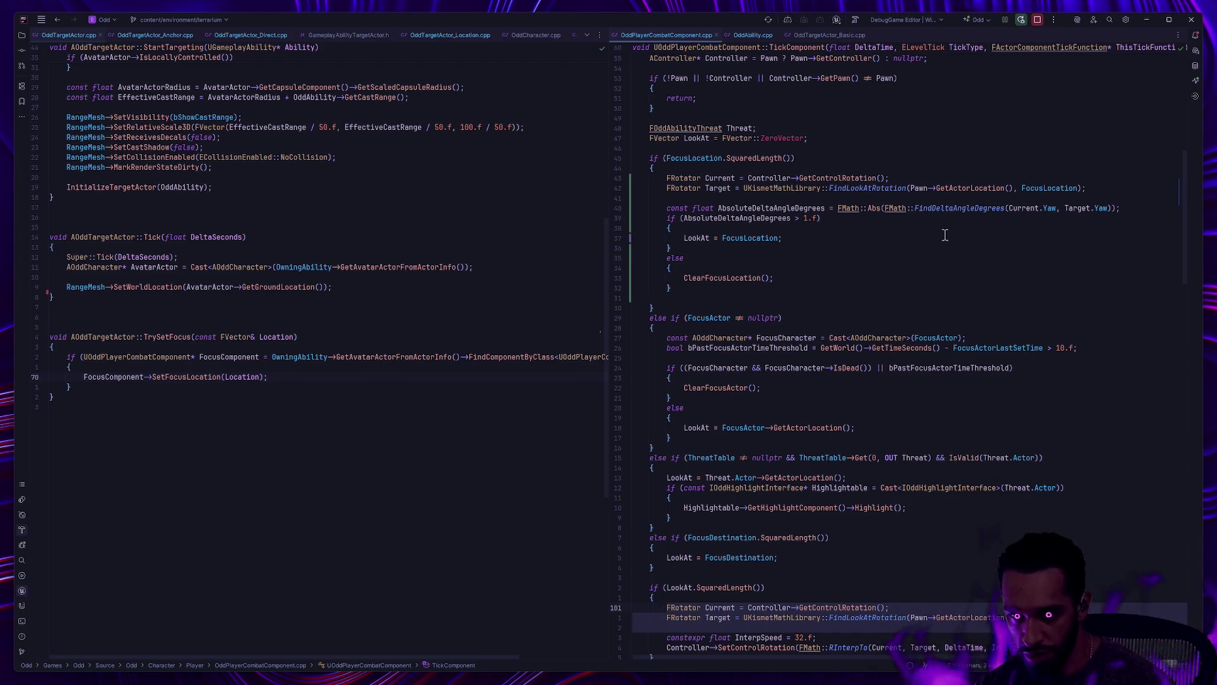
pyautogui.moveTo(945, 213)
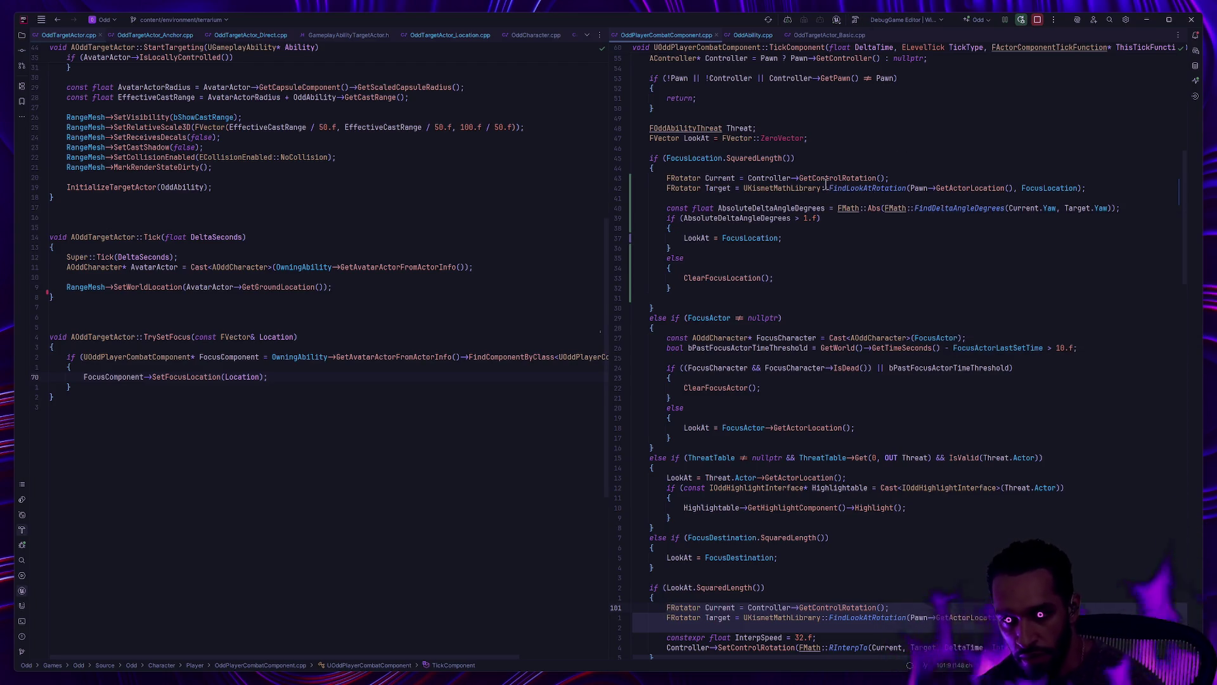
pyautogui.moveTo(838, 205)
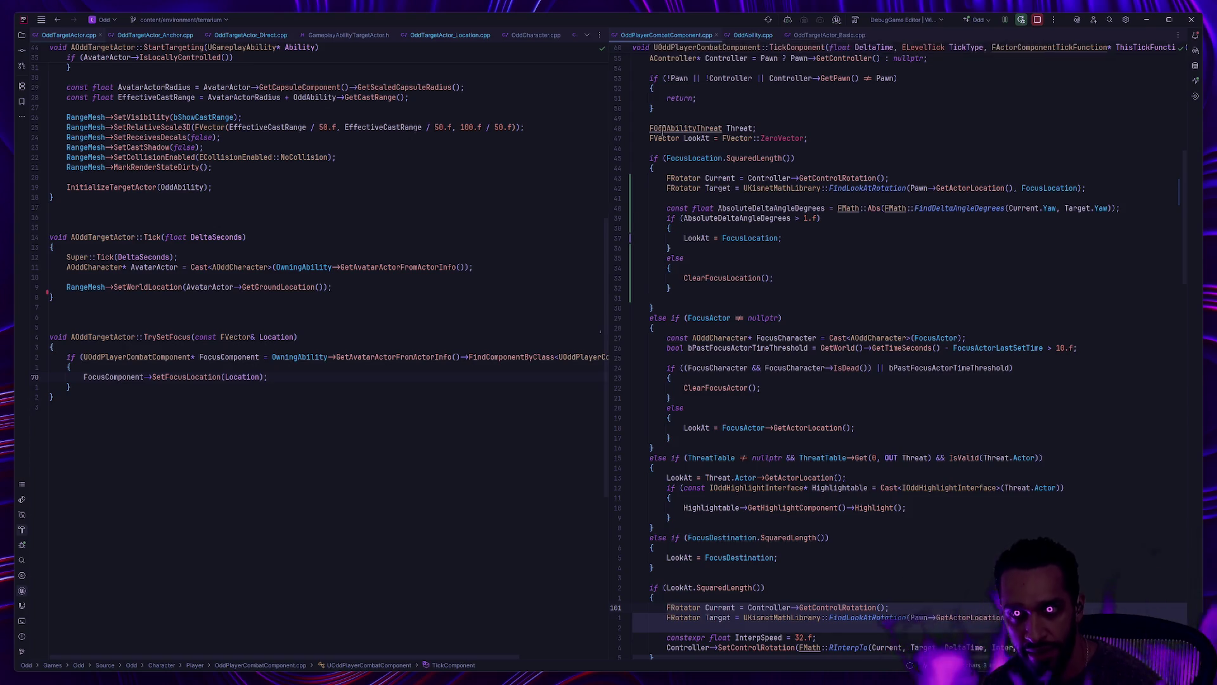
pyautogui.click(21, 37)
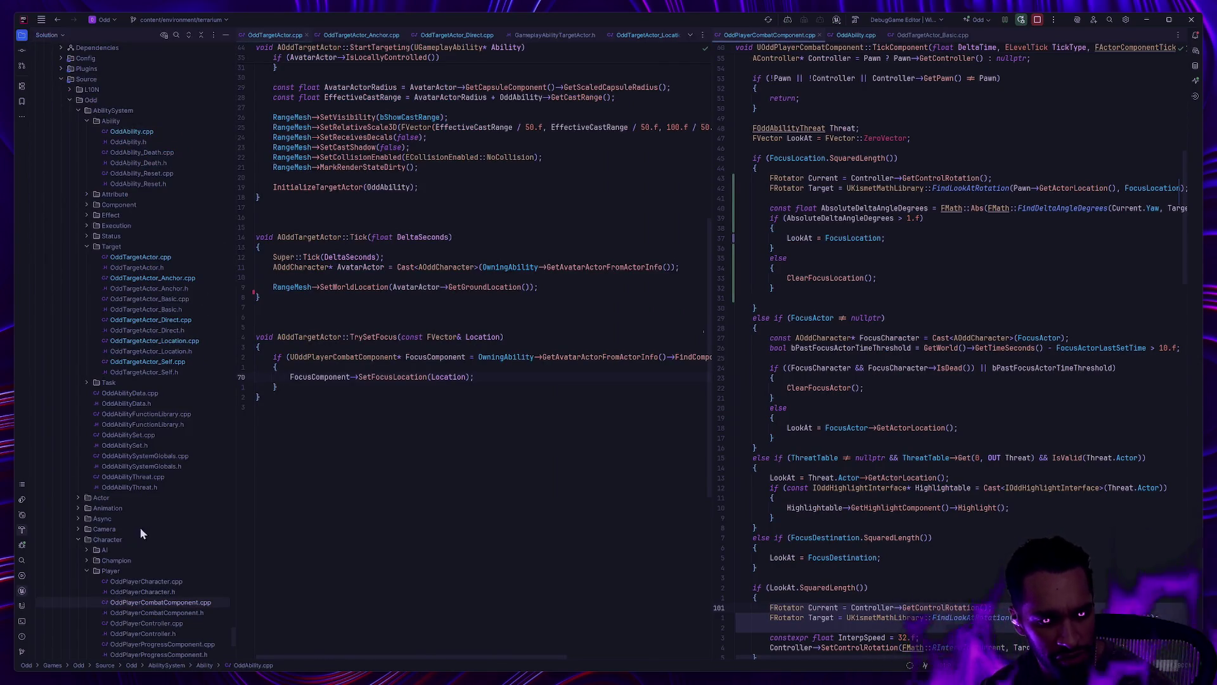
# Step: Open OddAICombatComponent.cpp from the AI folder and place the cursor in HandleThreatTableChange
pyautogui.scroll(-3, 135, 530)
pyautogui.click(87, 456)
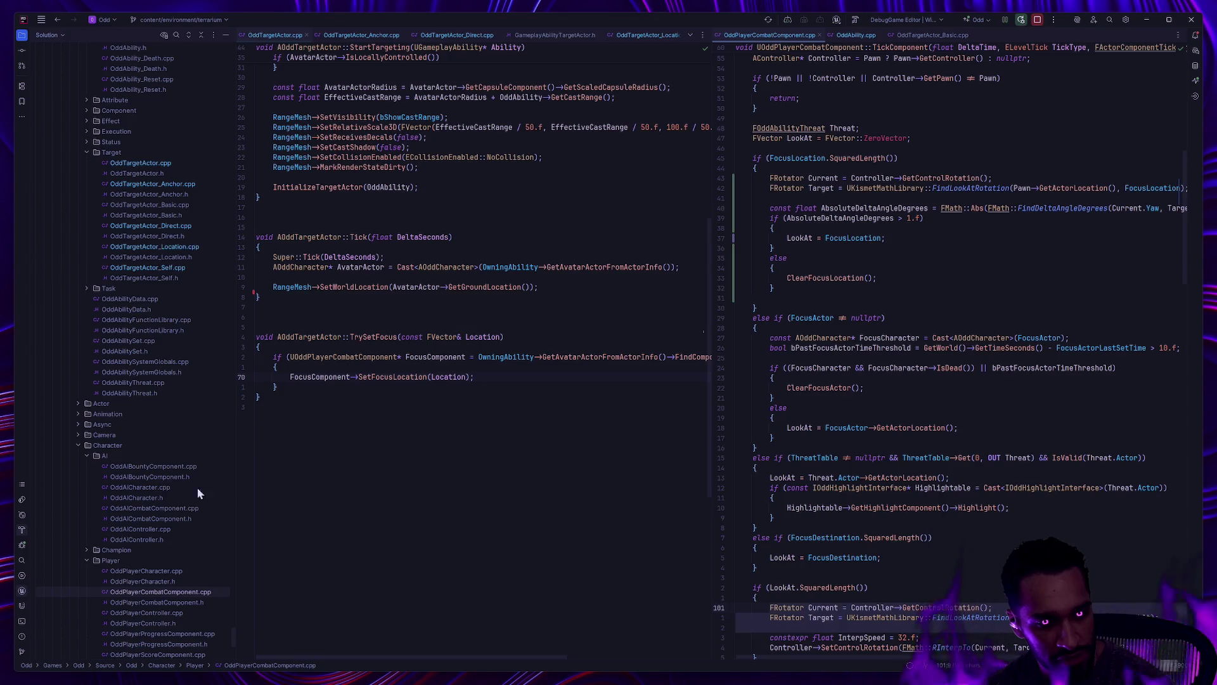
pyautogui.click(181, 508)
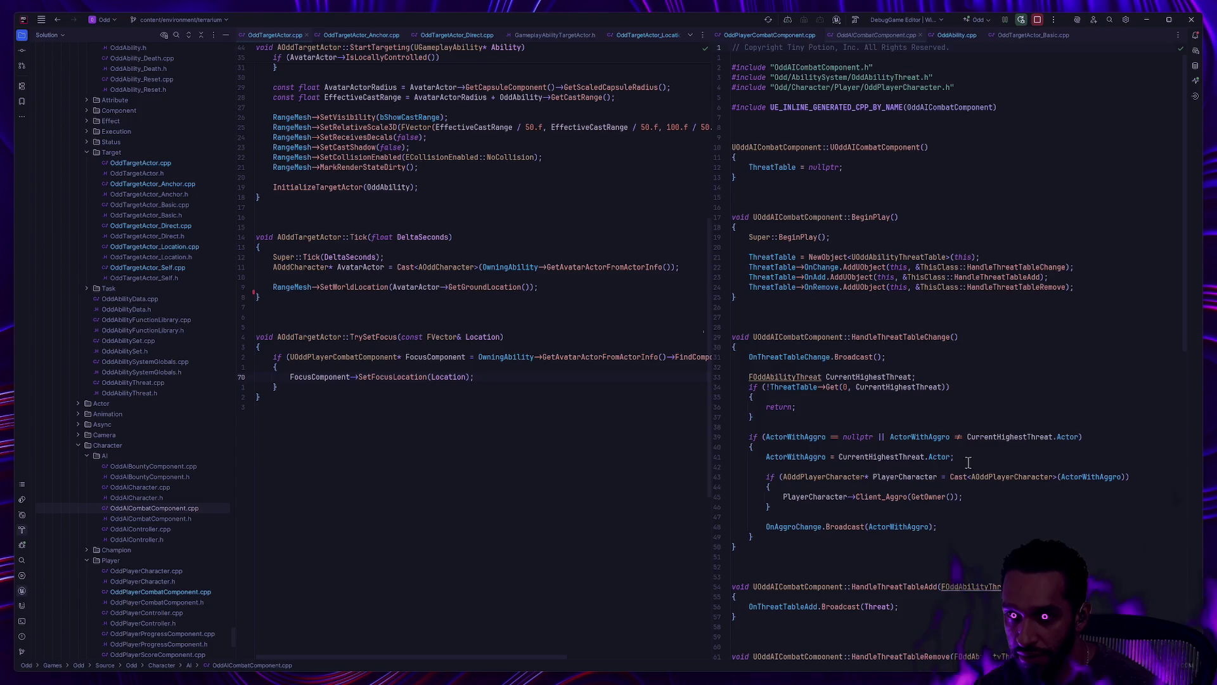
pyautogui.scroll(-4, 965, 459)
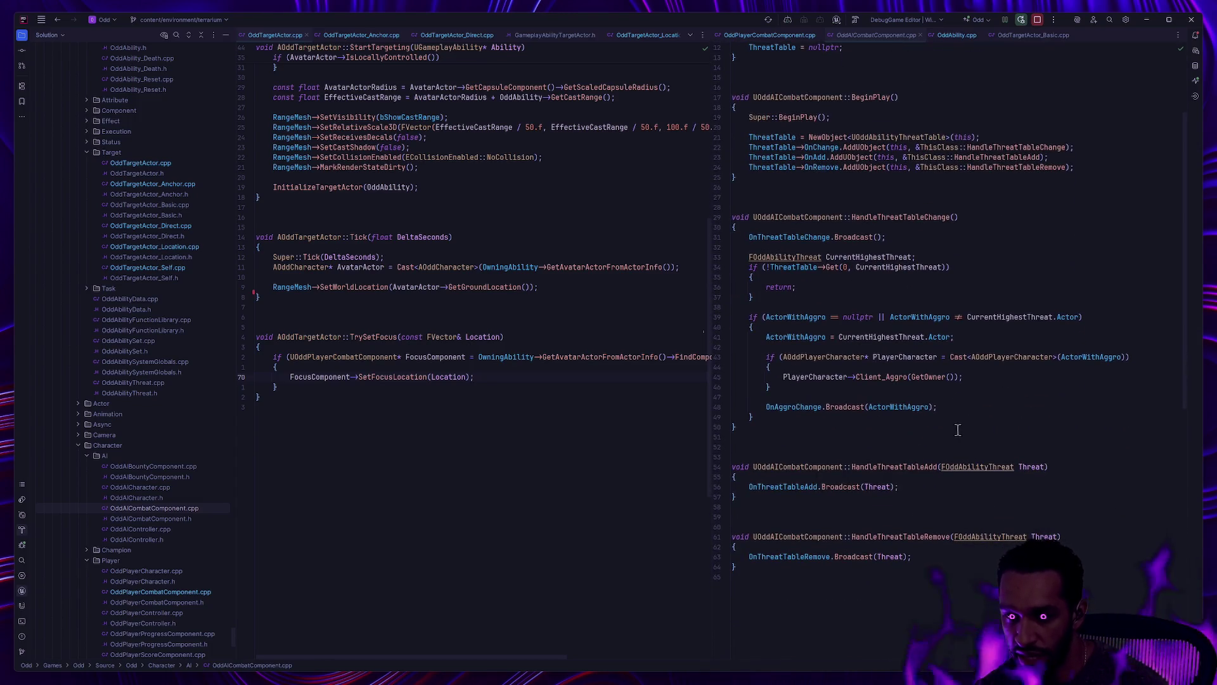
pyautogui.click(901, 396)
pyautogui.scroll(3, 812, 401)
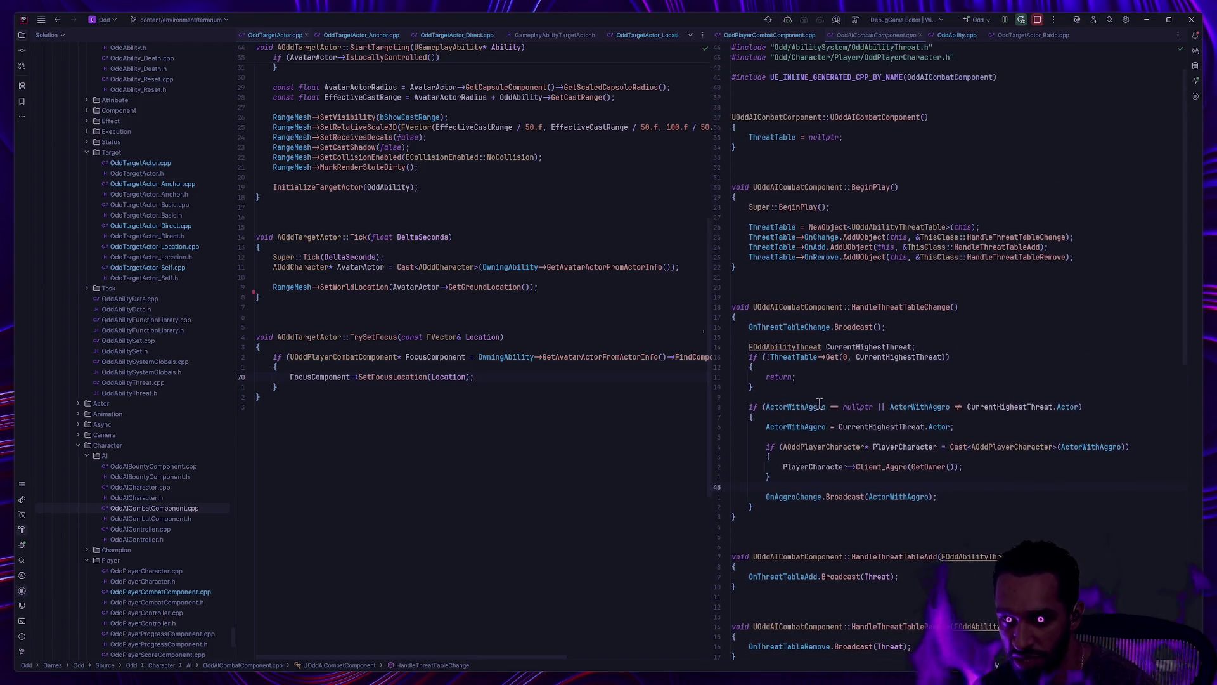
# Step: Compare it with OddPlayerCombatComponent.cpp's TickComponent code, ending back on OddAICombatComponent.cpp
pyautogui.click(774, 37)
pyautogui.click(875, 37)
pyautogui.click(758, 35)
pyautogui.click(875, 35)
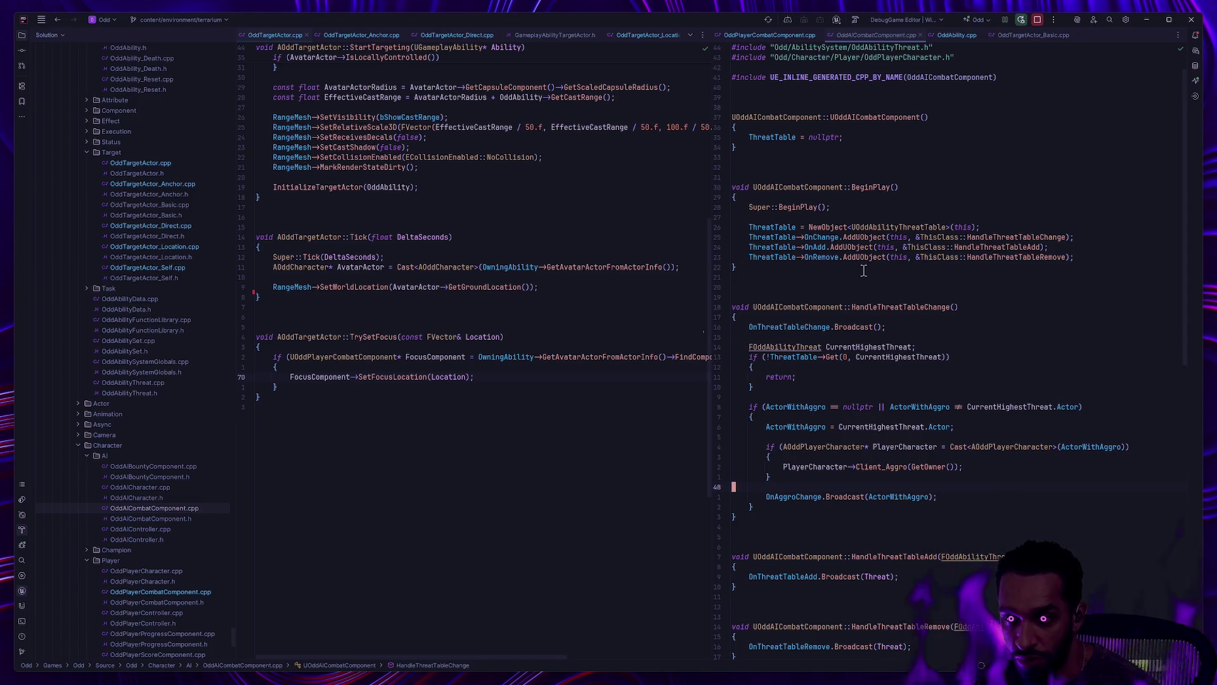
pyautogui.click(766, 34)
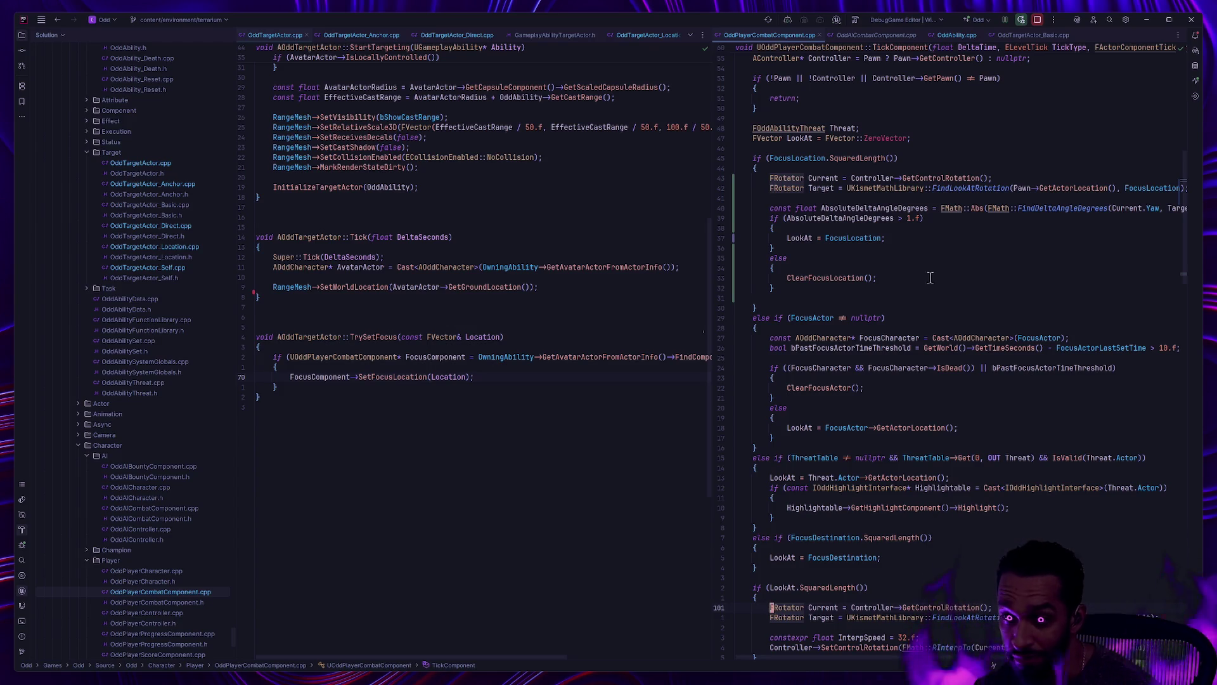
pyautogui.scroll(-5, 923, 277)
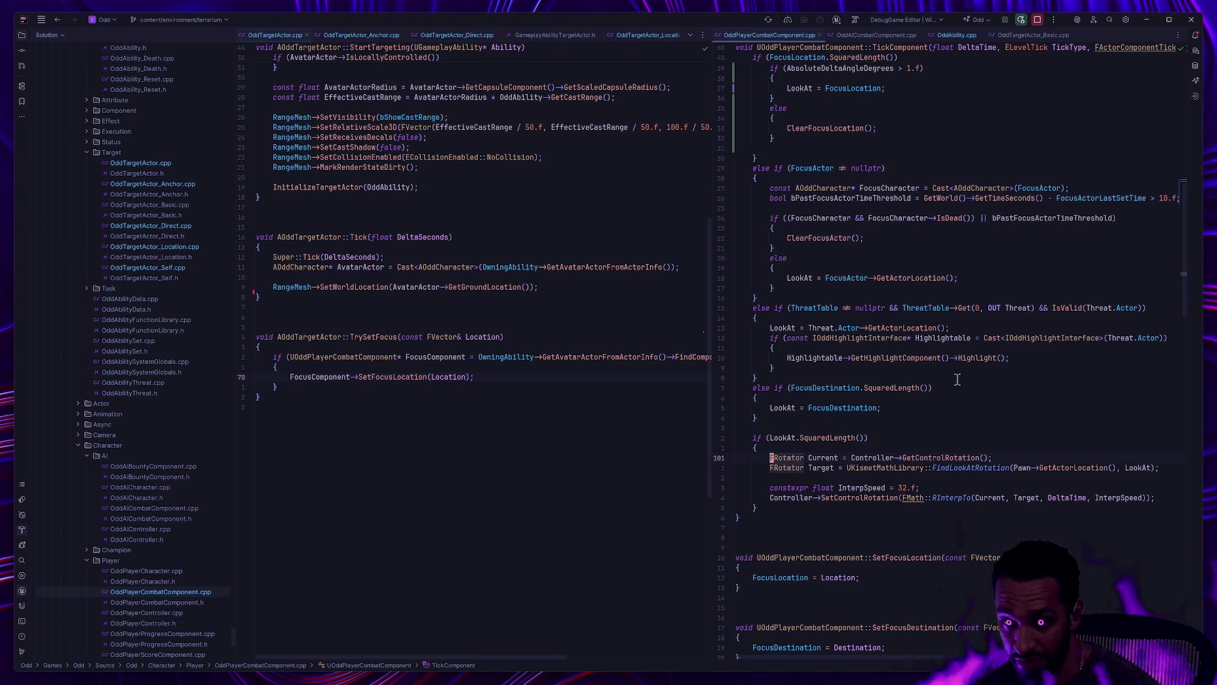
pyautogui.scroll(10, 963, 365)
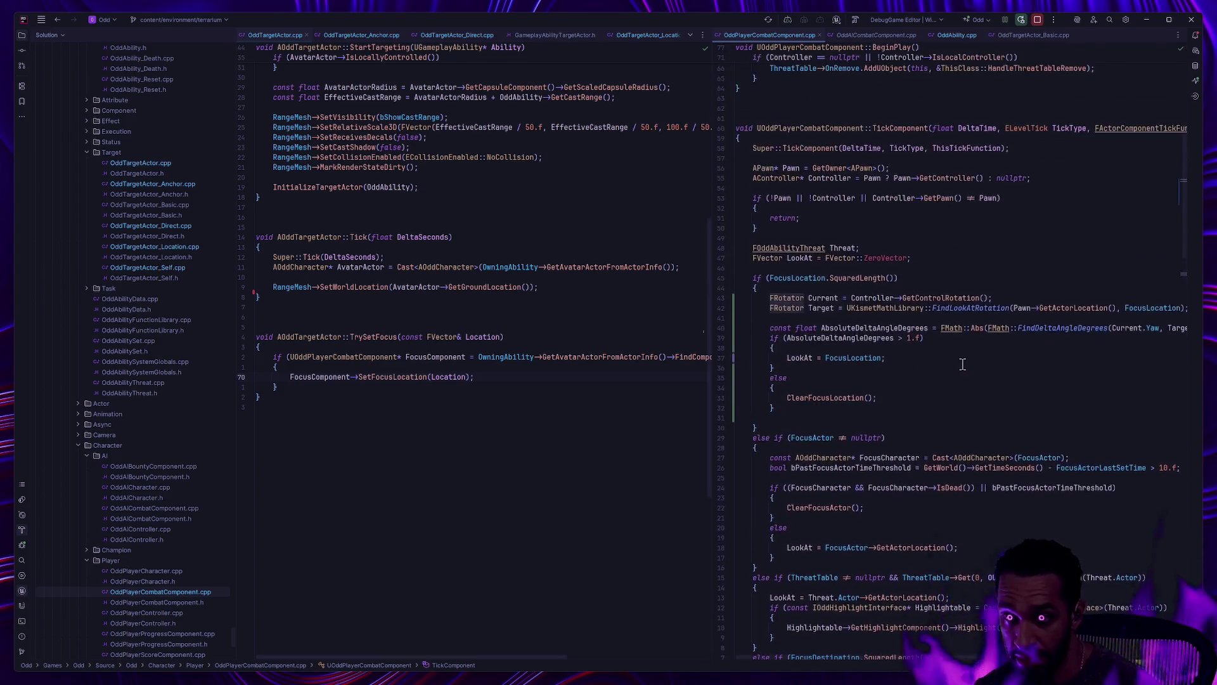
pyautogui.click(877, 35)
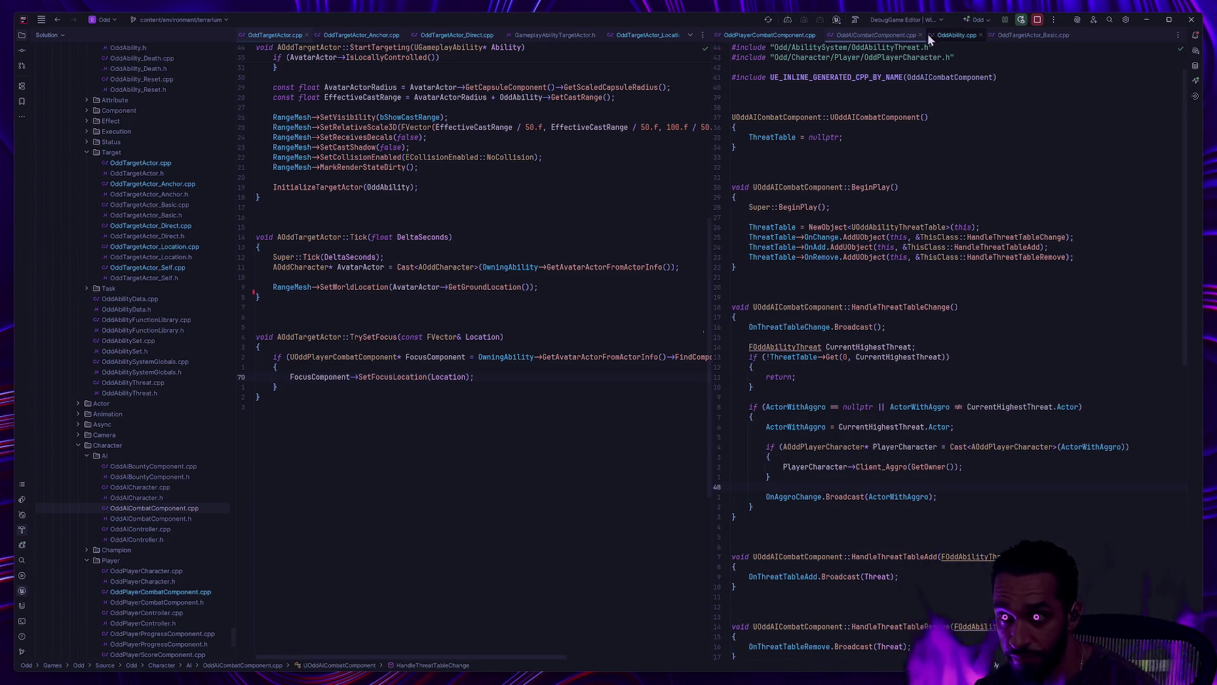
# Step: Delete the commented-out ClearFocusLocation lines in OddAbility.cpp's EndAbility and CommitExecute
pyautogui.click(964, 37)
pyautogui.click(911, 362)
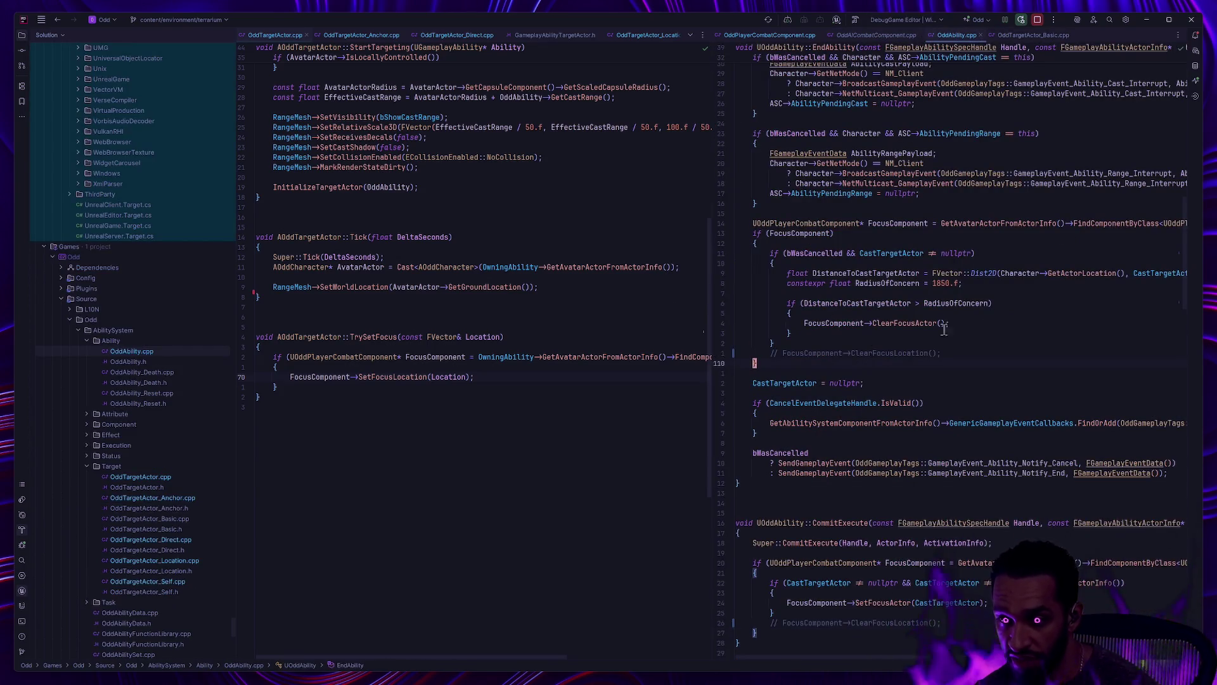
pyautogui.press('Up')
pyautogui.hotkey('ctrl', 'y')
pyautogui.press('Up')
pyautogui.press('Up')
pyautogui.press('Up')
pyautogui.press('Down')
pyautogui.press('Down')
pyautogui.press('Down')
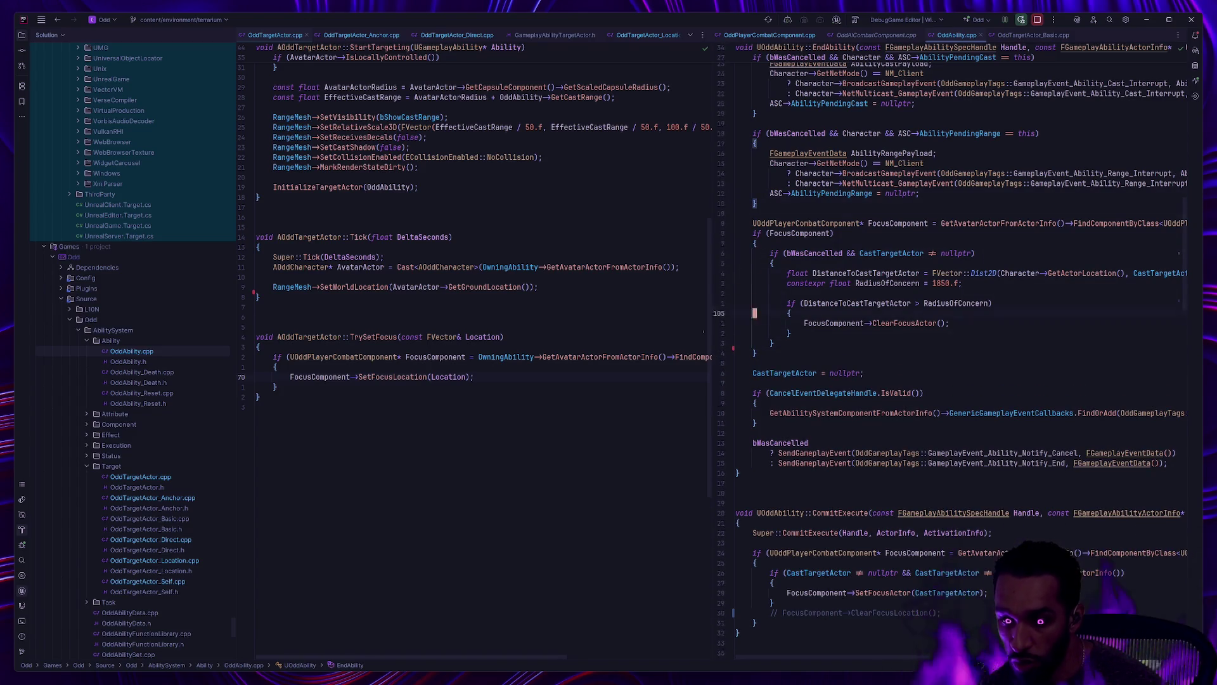
pyautogui.press('Down')
pyautogui.press('Down')
pyautogui.press('Down')
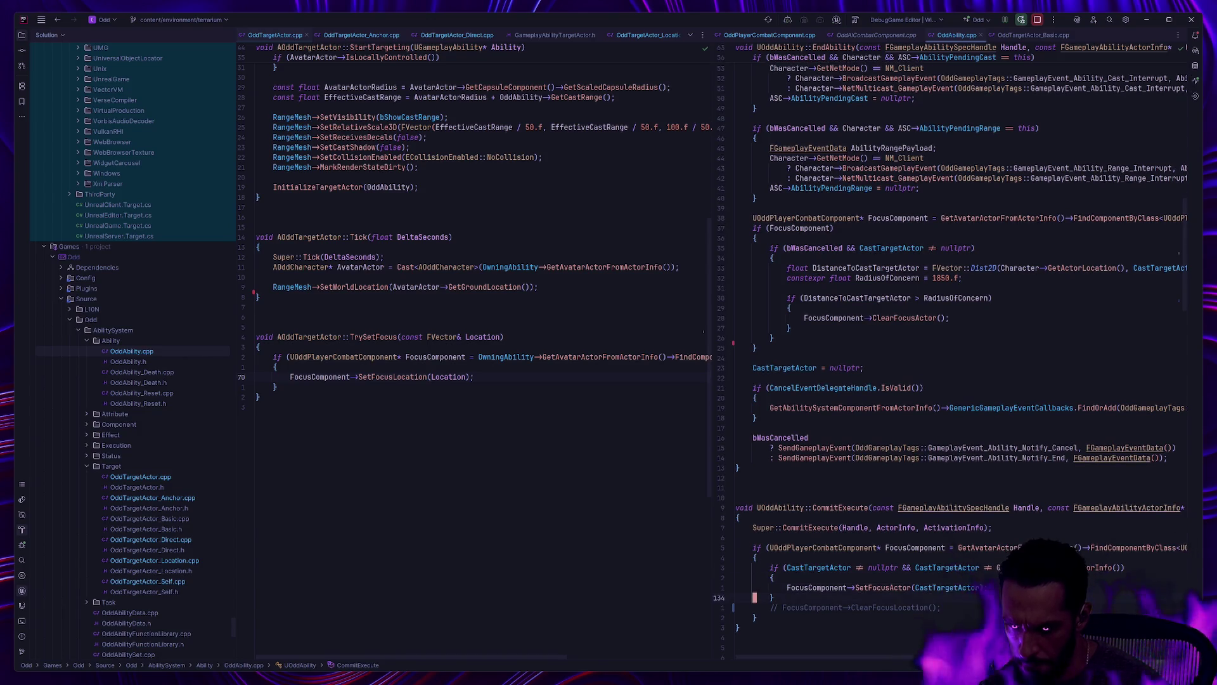
pyautogui.press('d')
pyautogui.press('d')
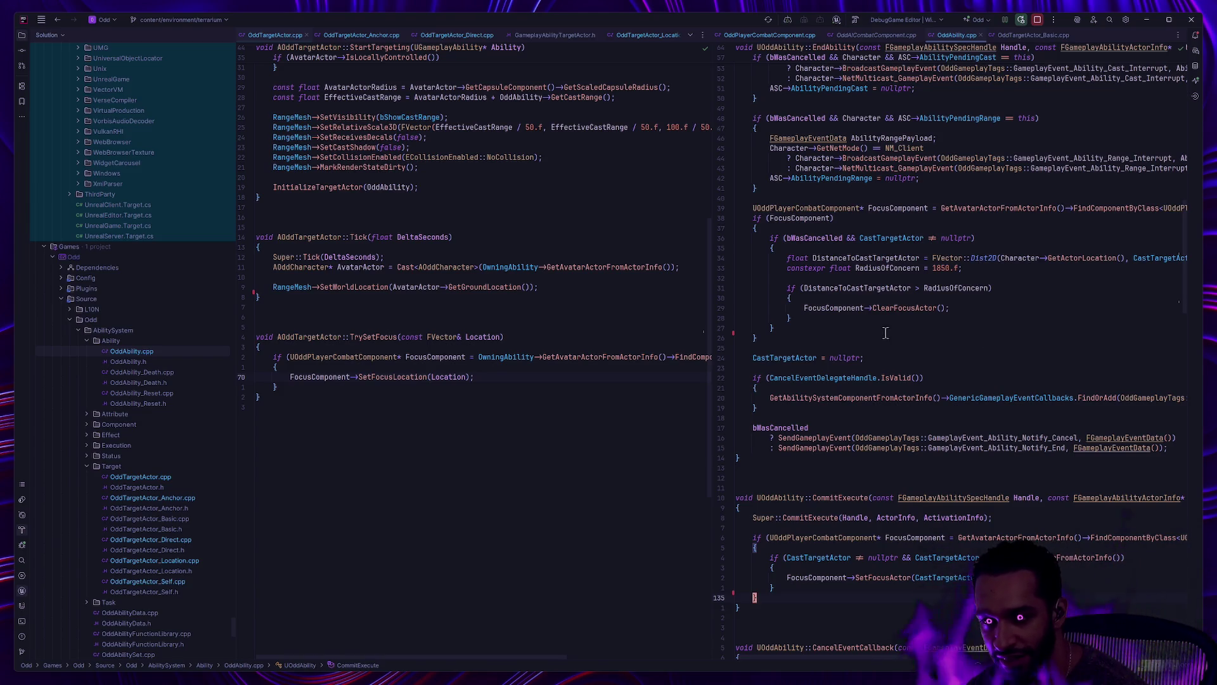
# Step: In the Git Bash terminal, run gs to list the modified files
pyautogui.moveTo(897, 311)
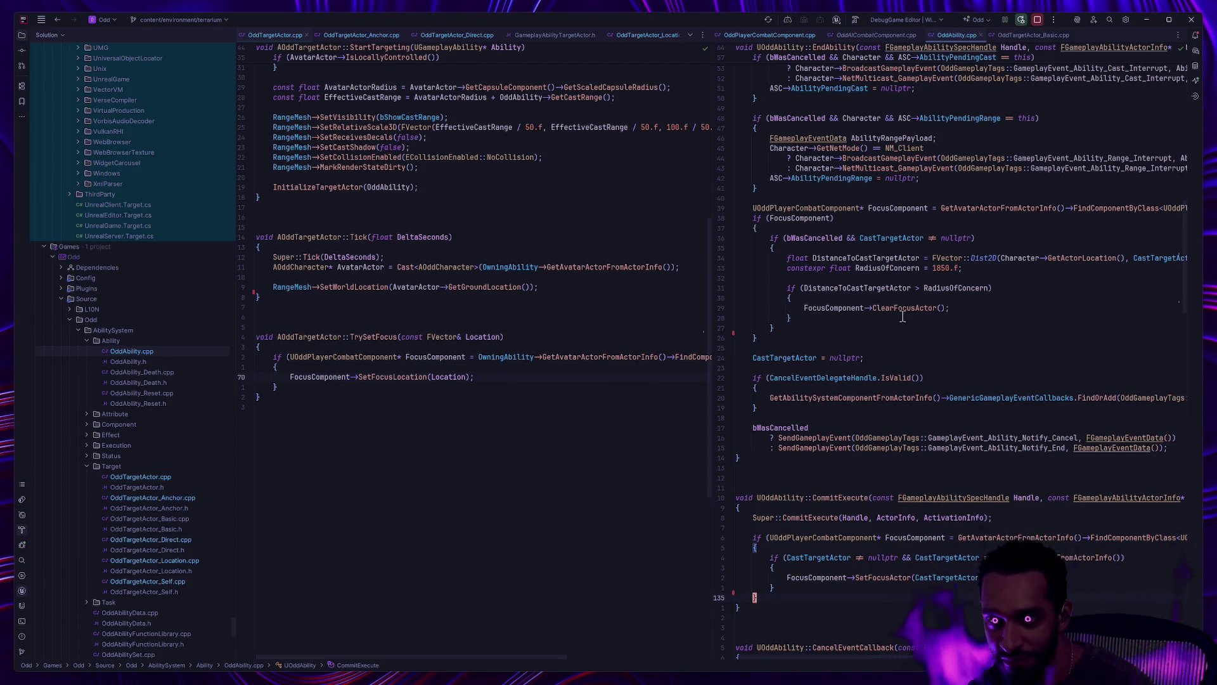
pyautogui.press('ctrl+super+Left')
pyautogui.write('gs')
pyautogui.press('Return')
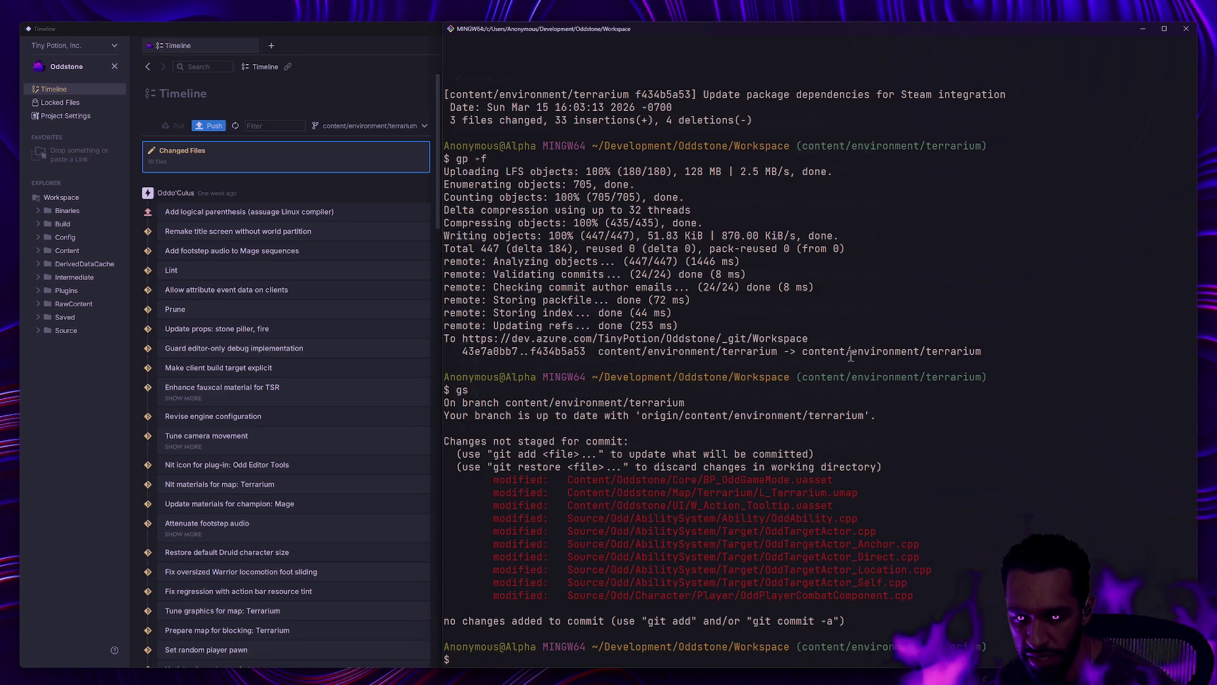
# Step: Stage every change under Source/Odd/ with ga and confirm the staged files
pyautogui.moveTo(576, 505); pyautogui.dragTo(829, 505)
pyautogui.click(830, 506)
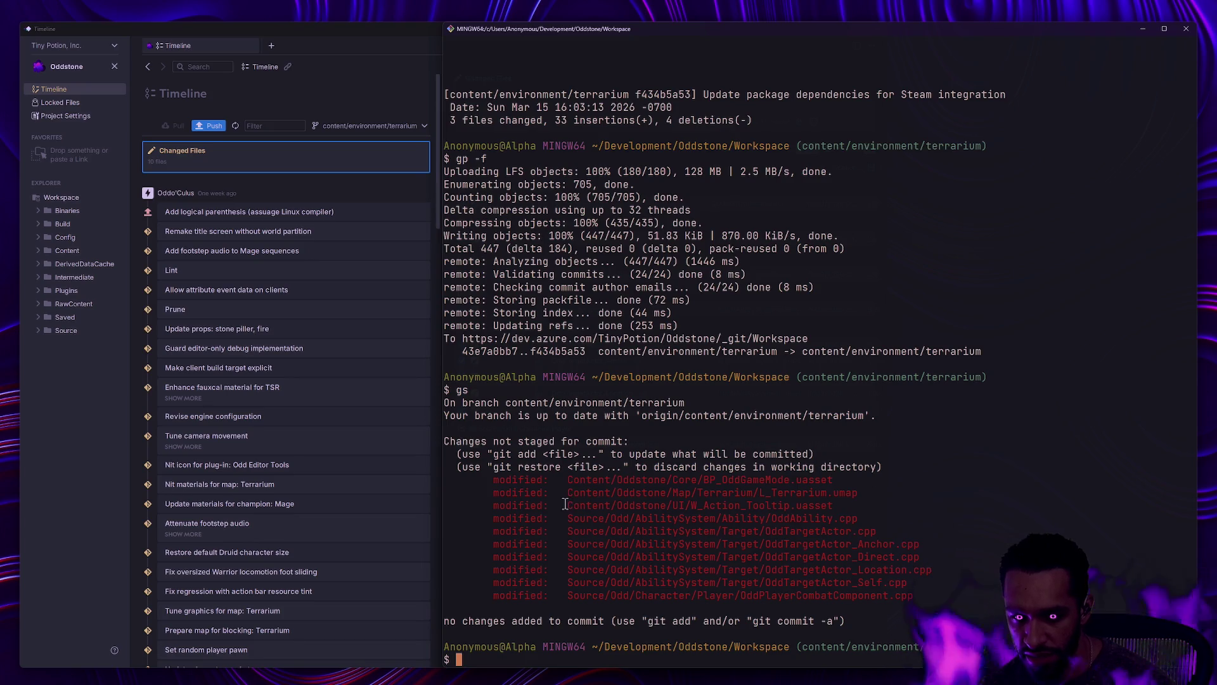
pyautogui.moveTo(565, 506); pyautogui.dragTo(850, 505)
pyautogui.write('a So')
pyautogui.press('Home')
pyautogui.write('g')
pyautogui.press('End')
pyautogui.write('urce/Odd/')
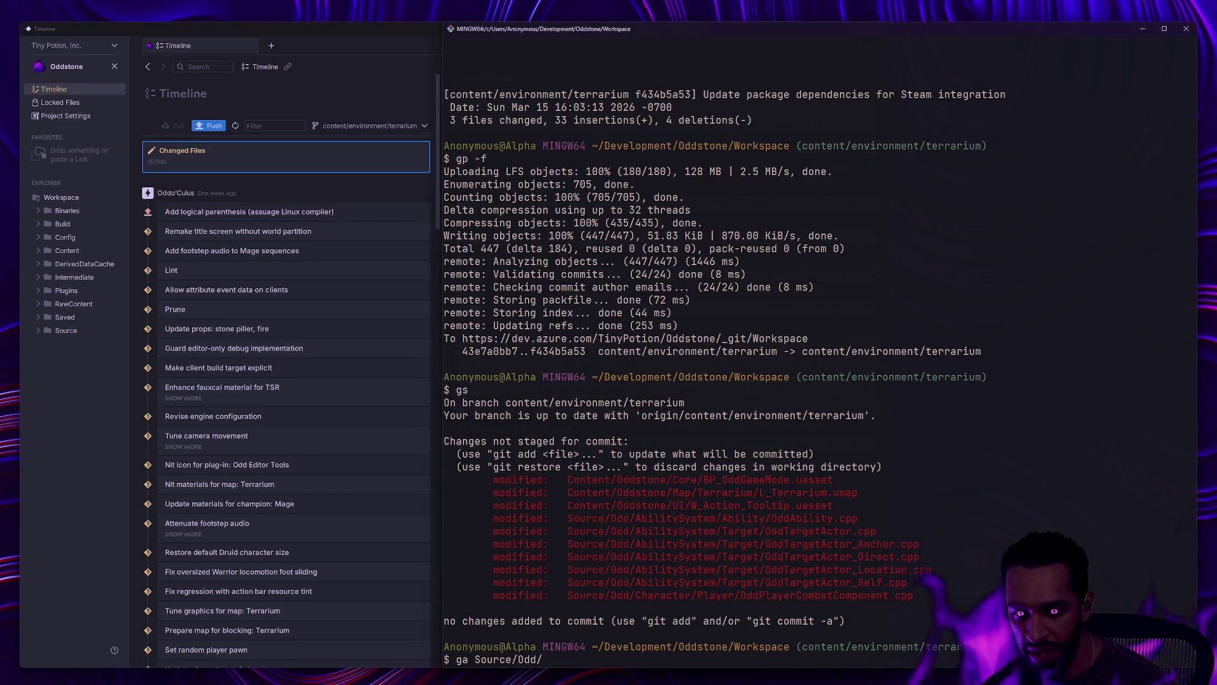
pyautogui.press('Return')
pyautogui.write('gs')
pyautogui.press('Return')
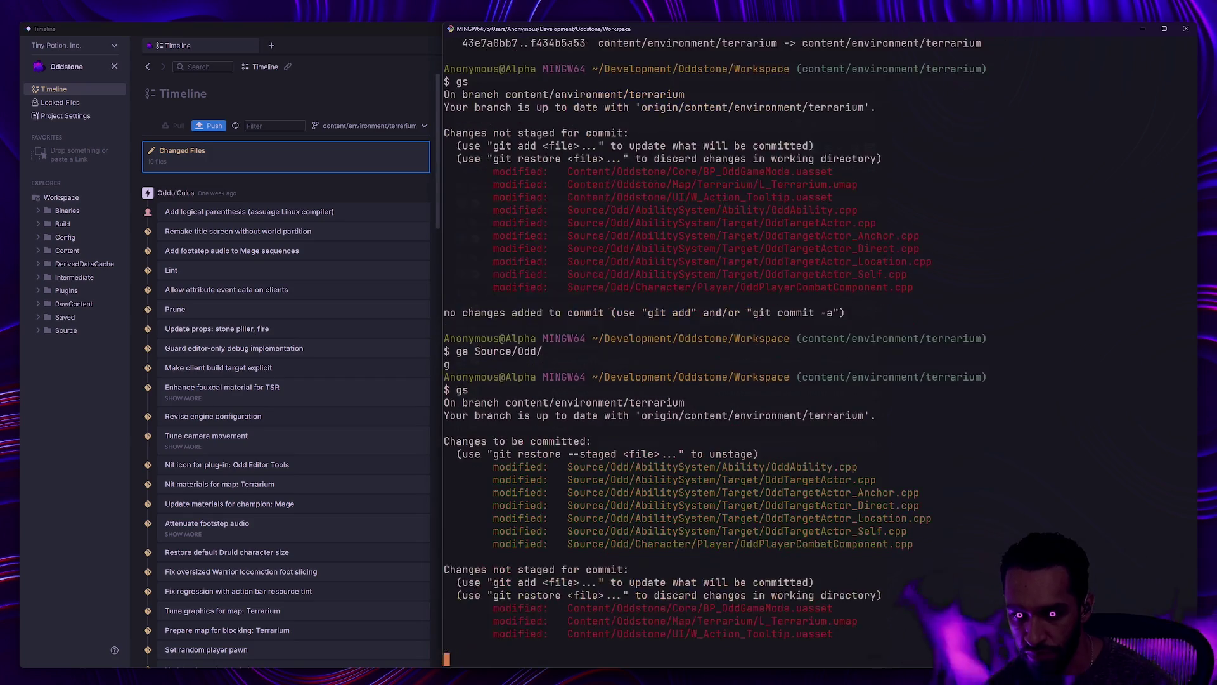
# Step: Commit as 'Redesign player focus location behavior', then reopen it with gc --amend
pyautogui.write("gc -m '")
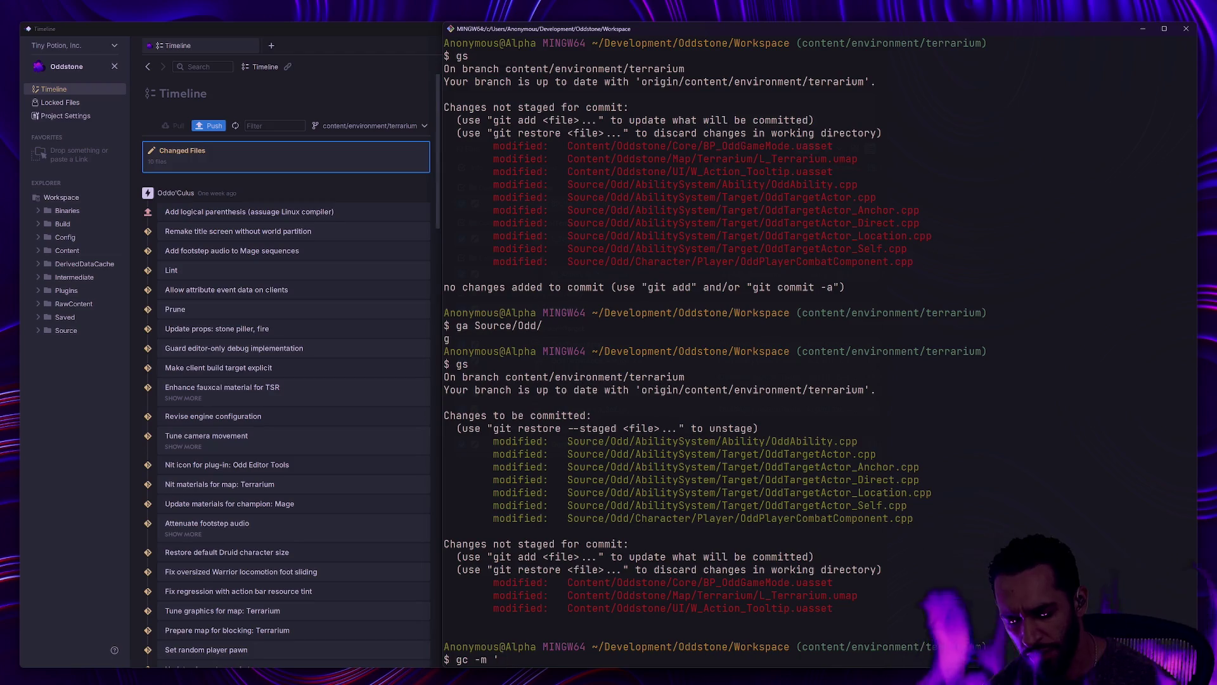
pyautogui.write("Redesign playerfocus location behavior'")
pyautogui.press('Left')
pyautogui.press('Left')
pyautogui.press('Left')
pyautogui.write('player')
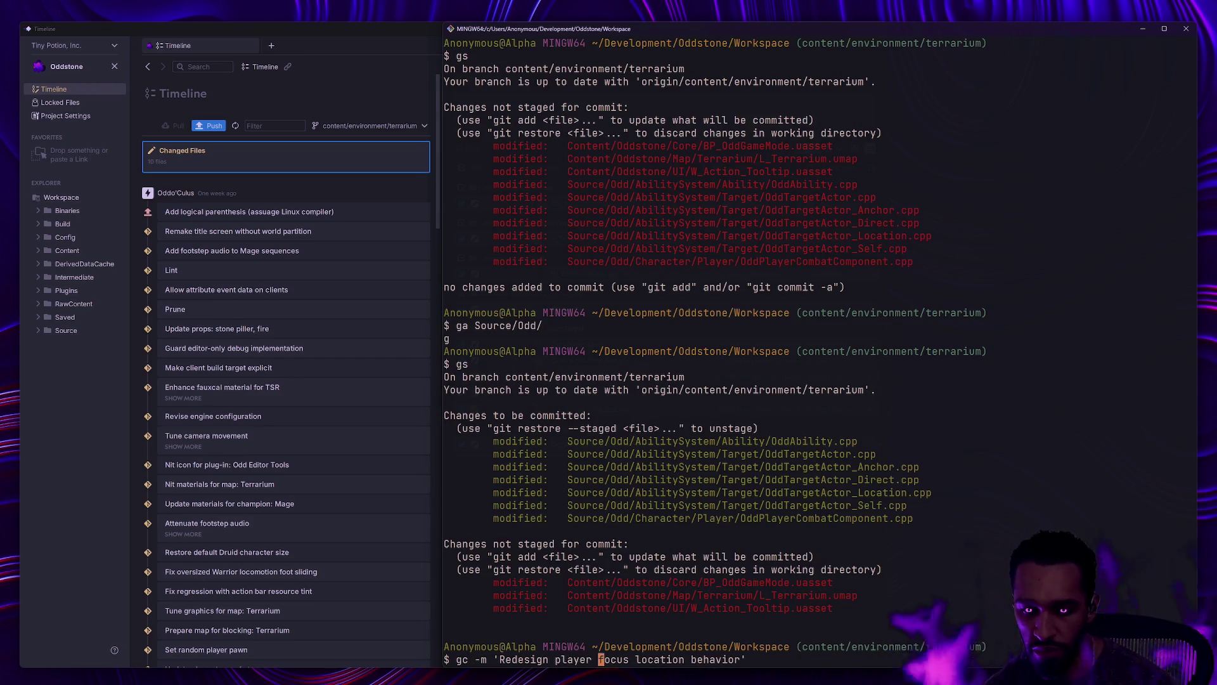
pyautogui.press('Return')
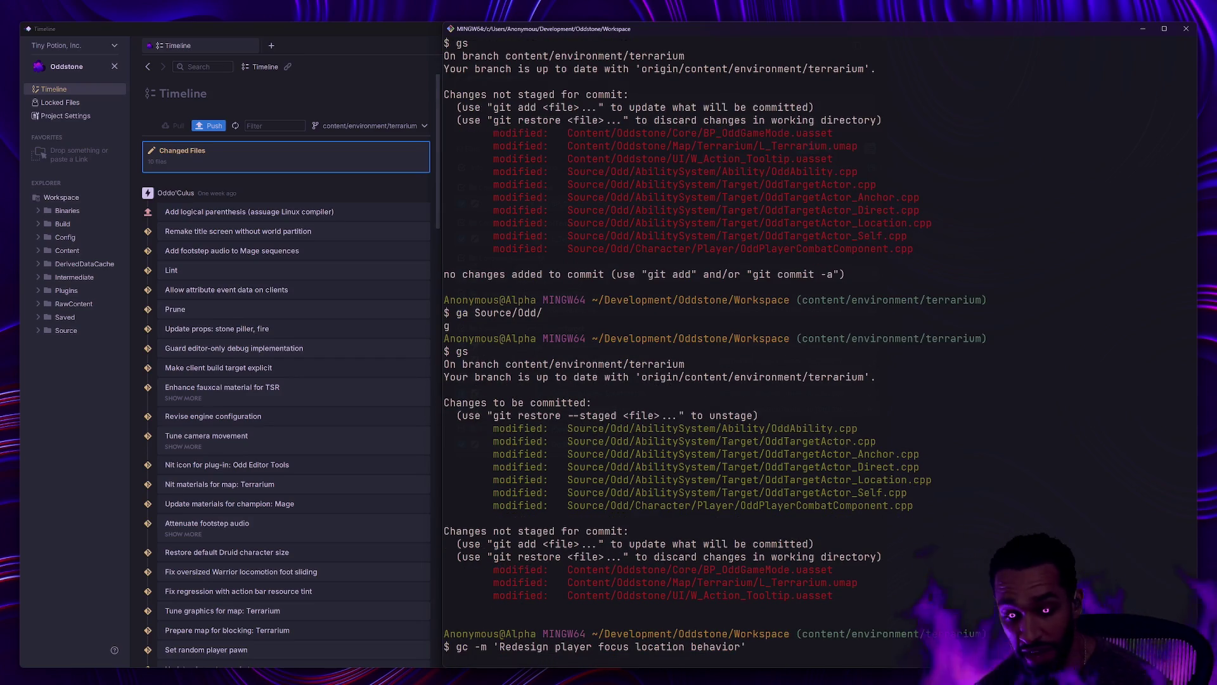
pyautogui.write('gc -')
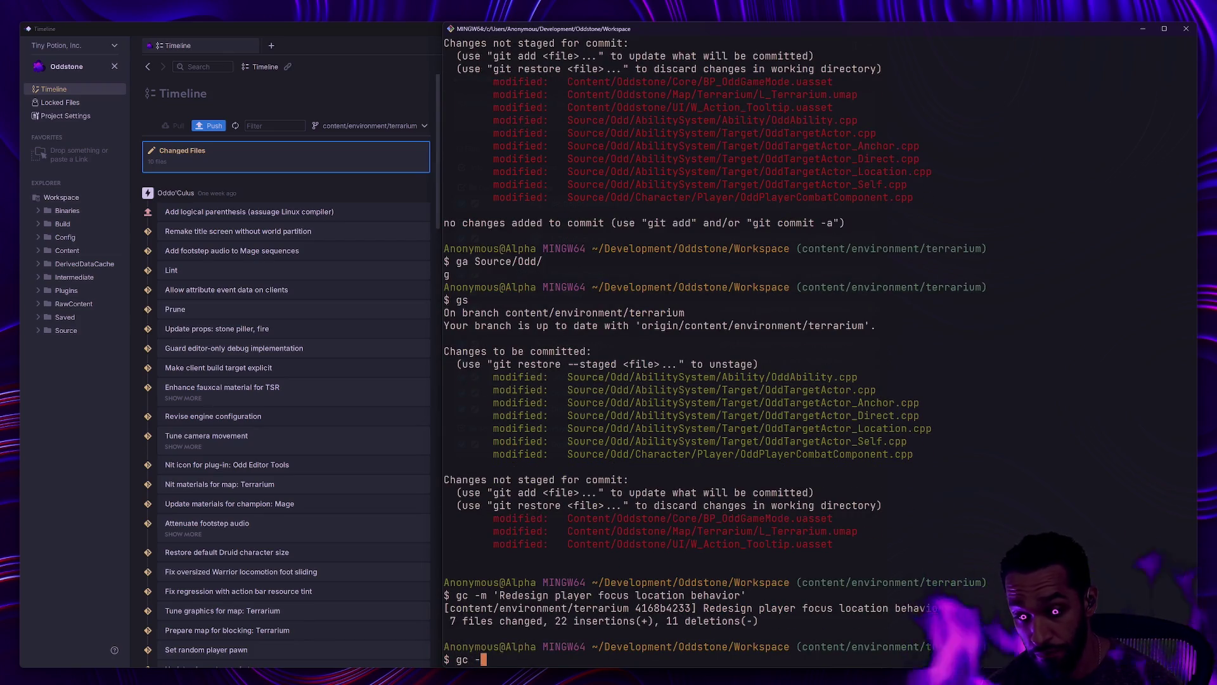
pyautogui.write('-amend')
pyautogui.press('Return')
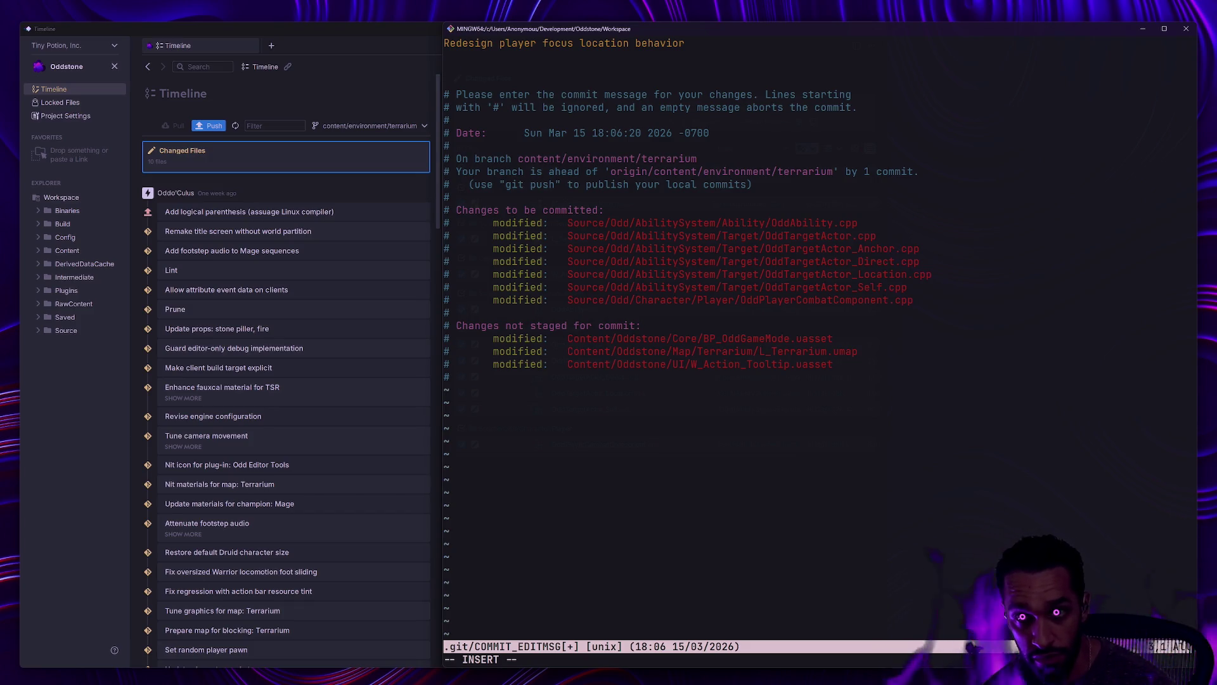
# Step: Add the body line 'Note: AI focus location behavior is currently undefined.' and save with :wq
pyautogui.write('AI focus location ')
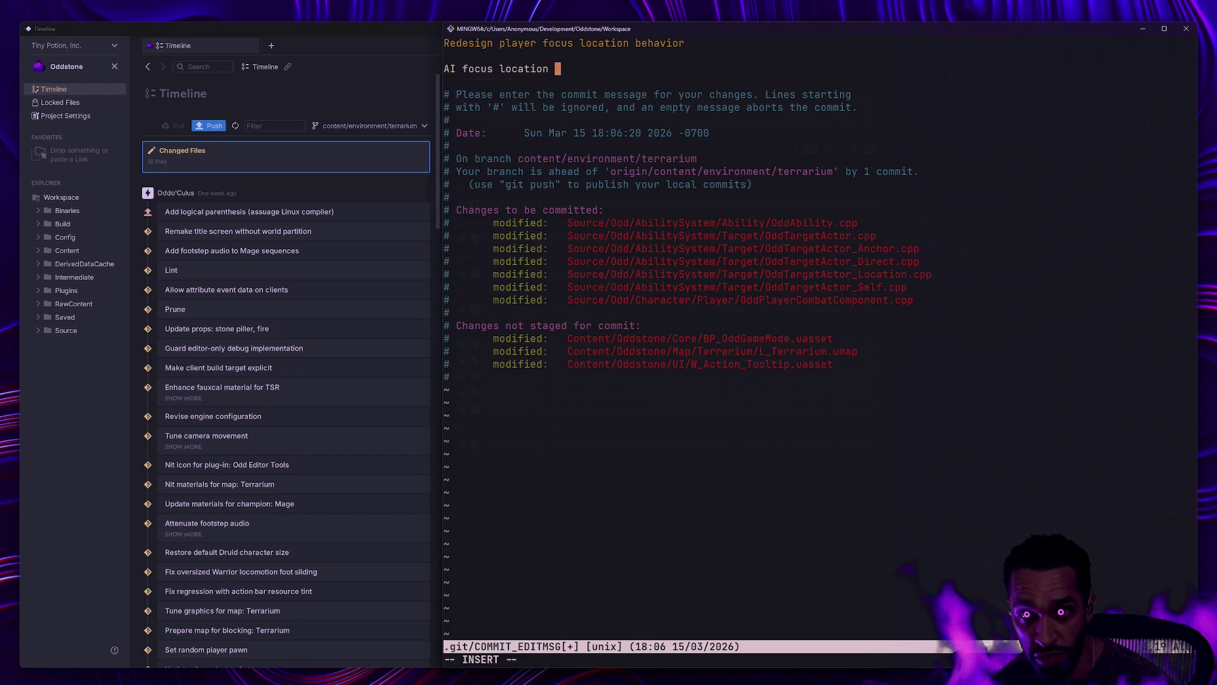
pyautogui.write('behavior is currently')
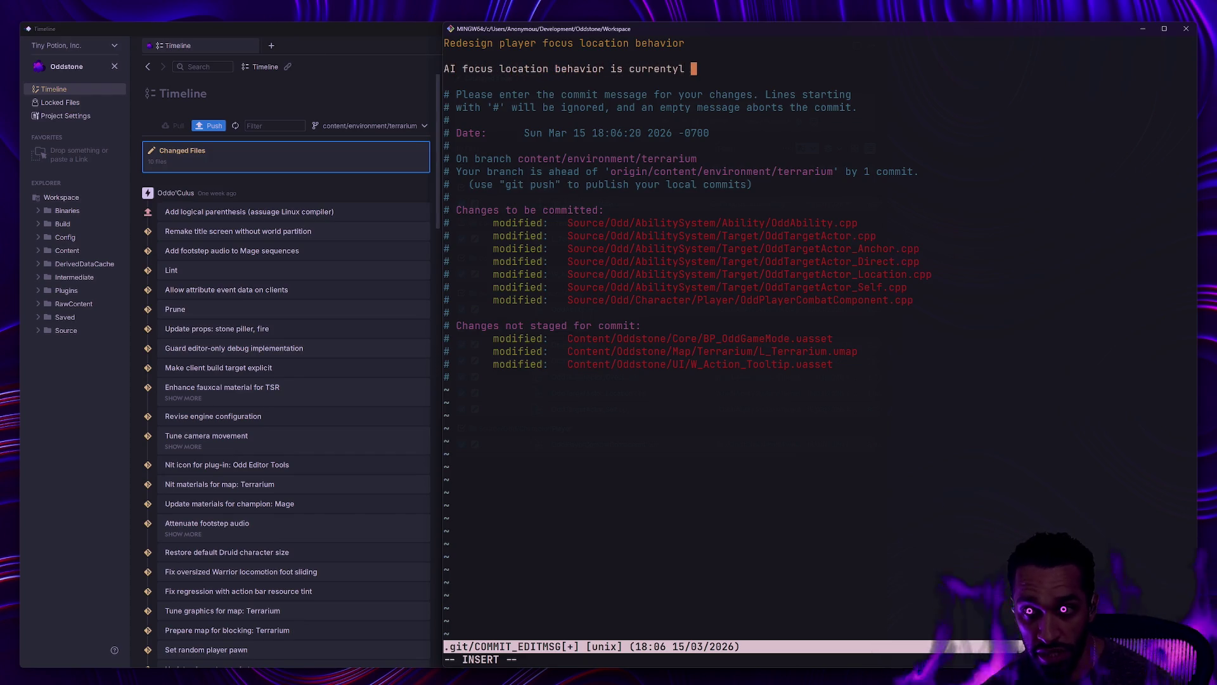
pyautogui.write(' undefined.')
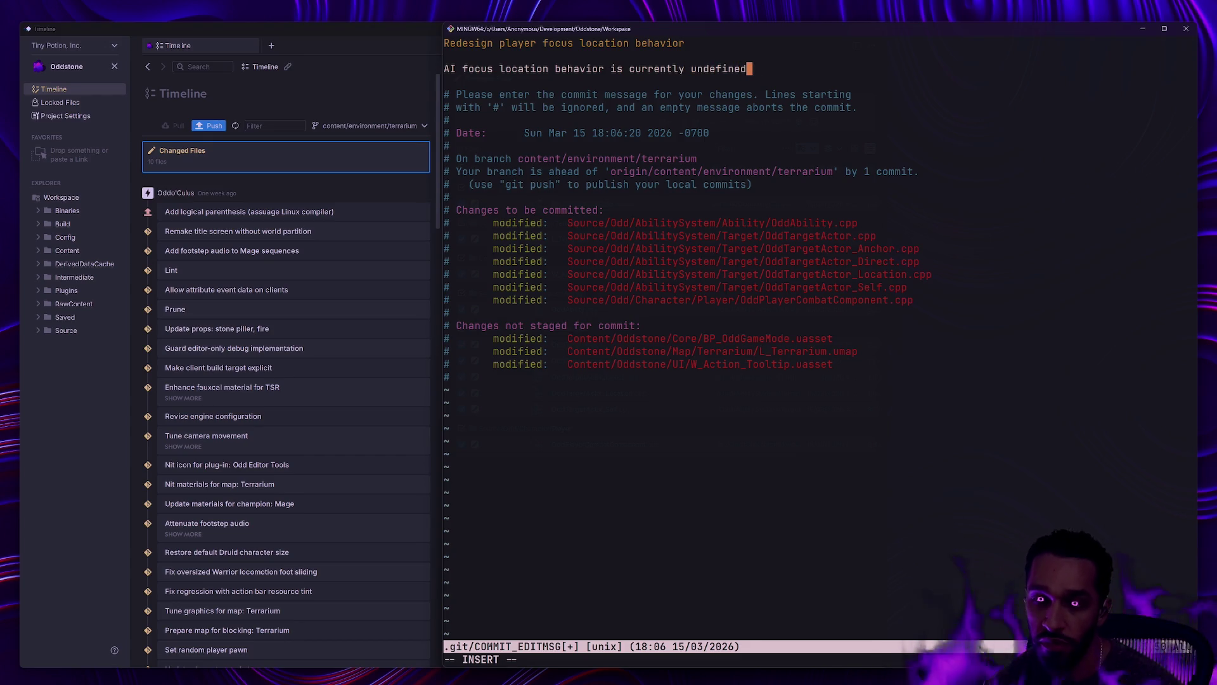
pyautogui.press('Home')
pyautogui.write('Note:')
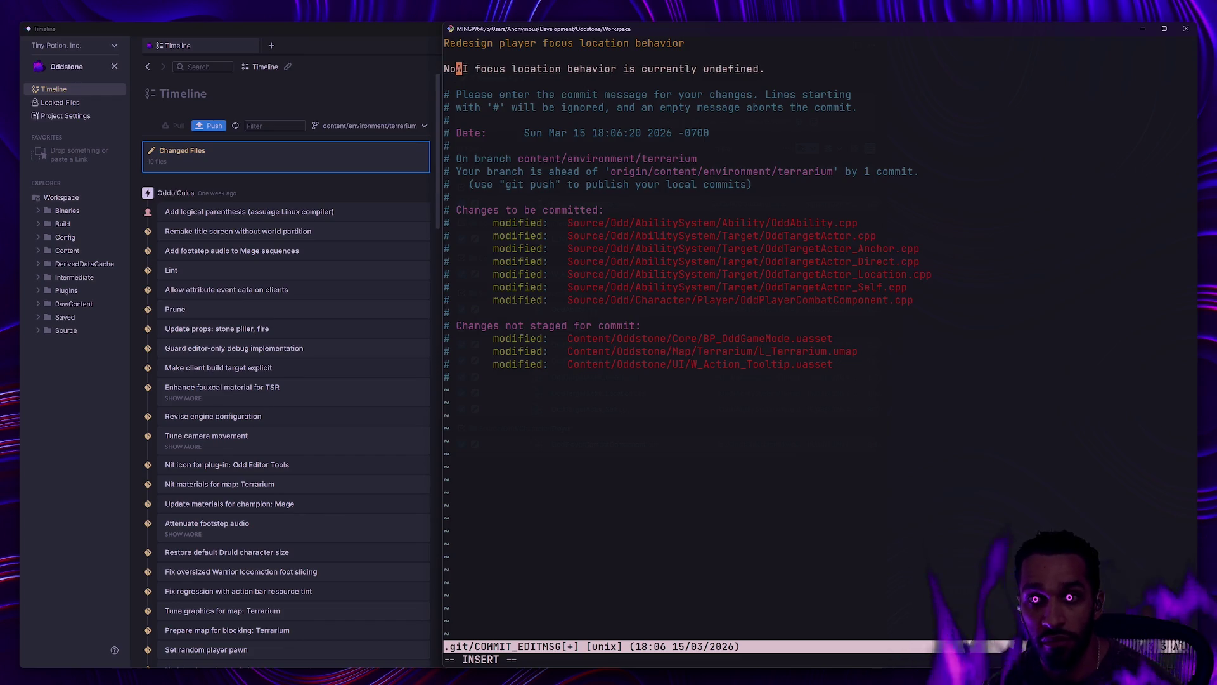
pyautogui.press('Escape')
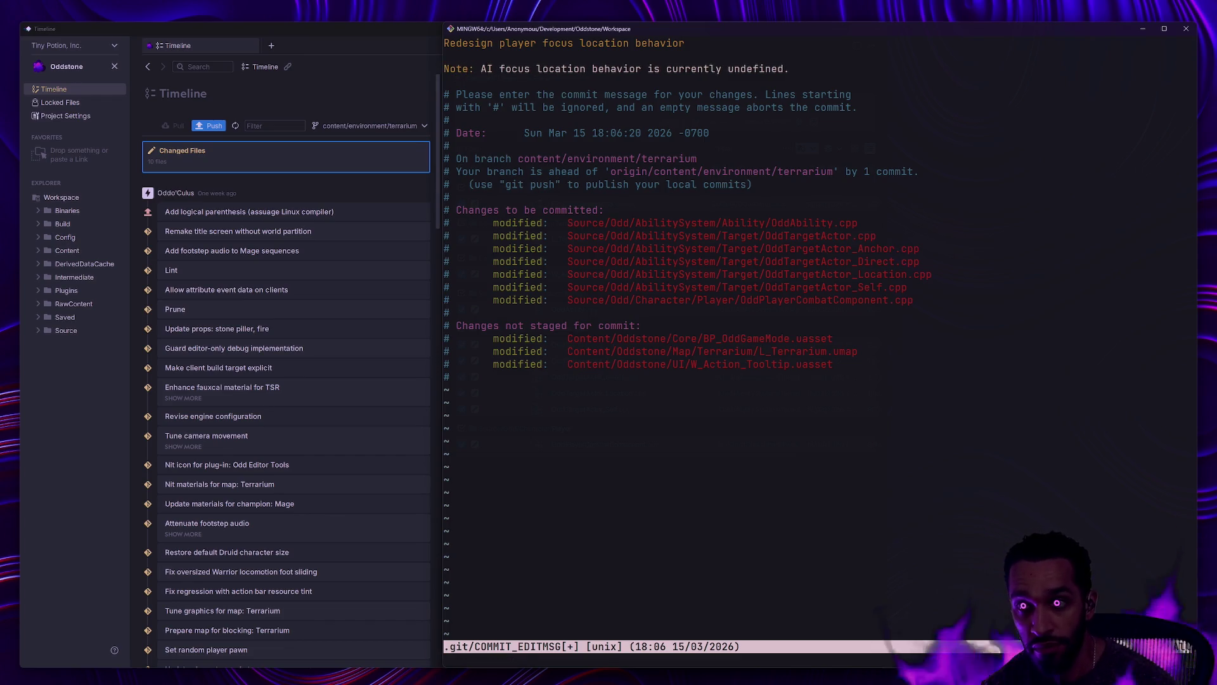
pyautogui.write(':wq')
pyautogui.press('Return')
pyautogui.write('gp')
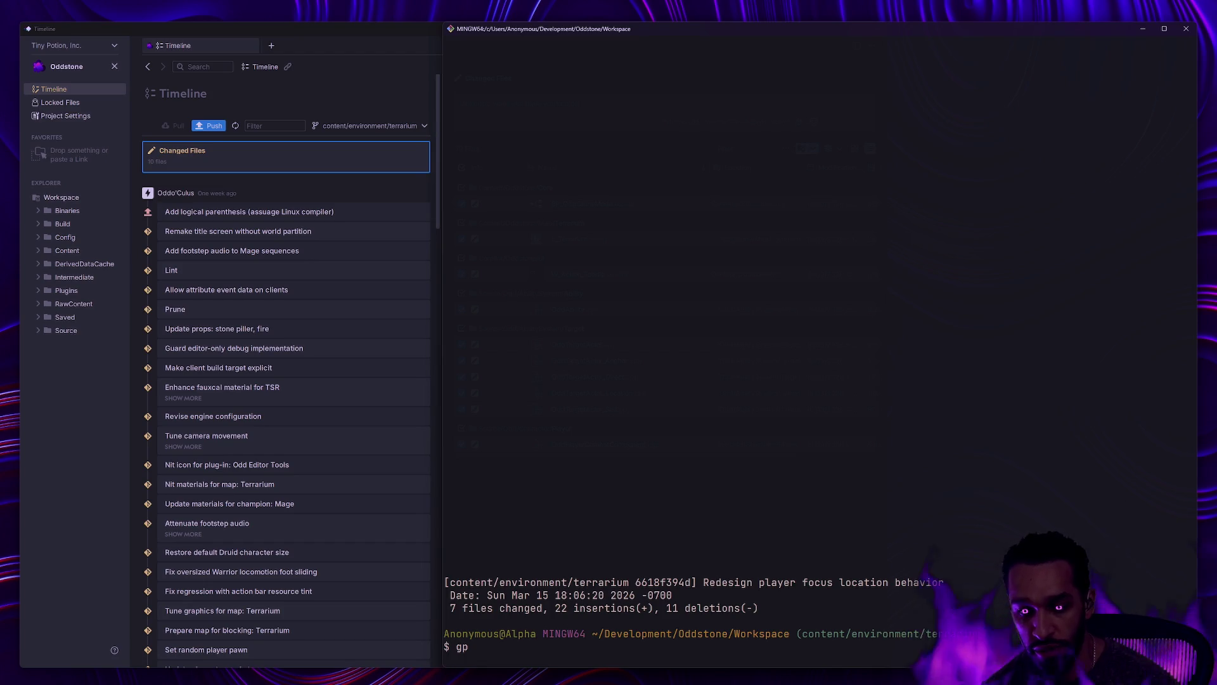
# Step: Push the amended commit, clear the terminal and show the commit log with gl
pyautogui.press('Return')
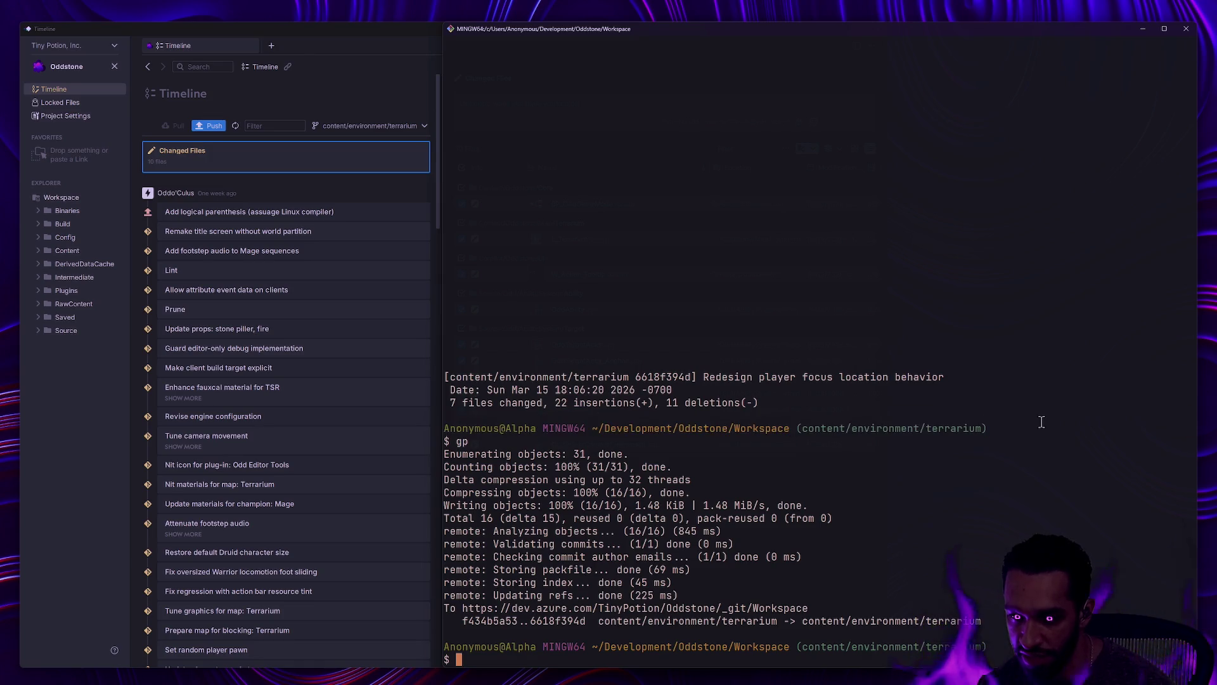
pyautogui.write('clear')
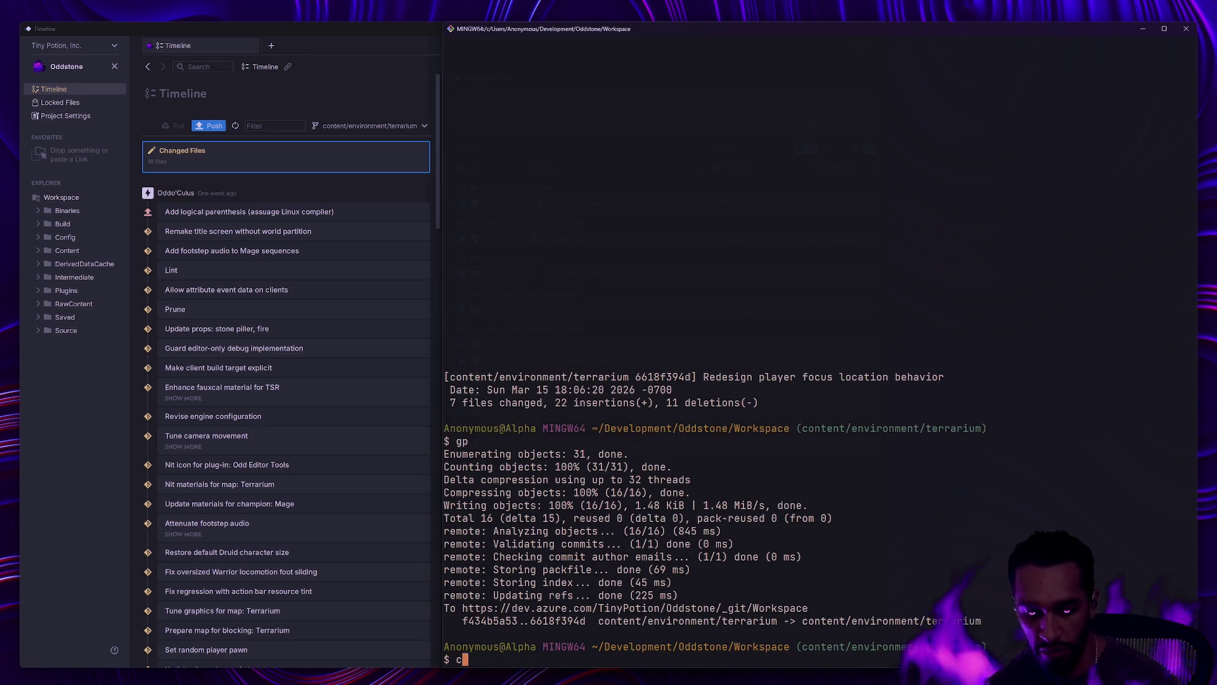
pyautogui.press('Return')
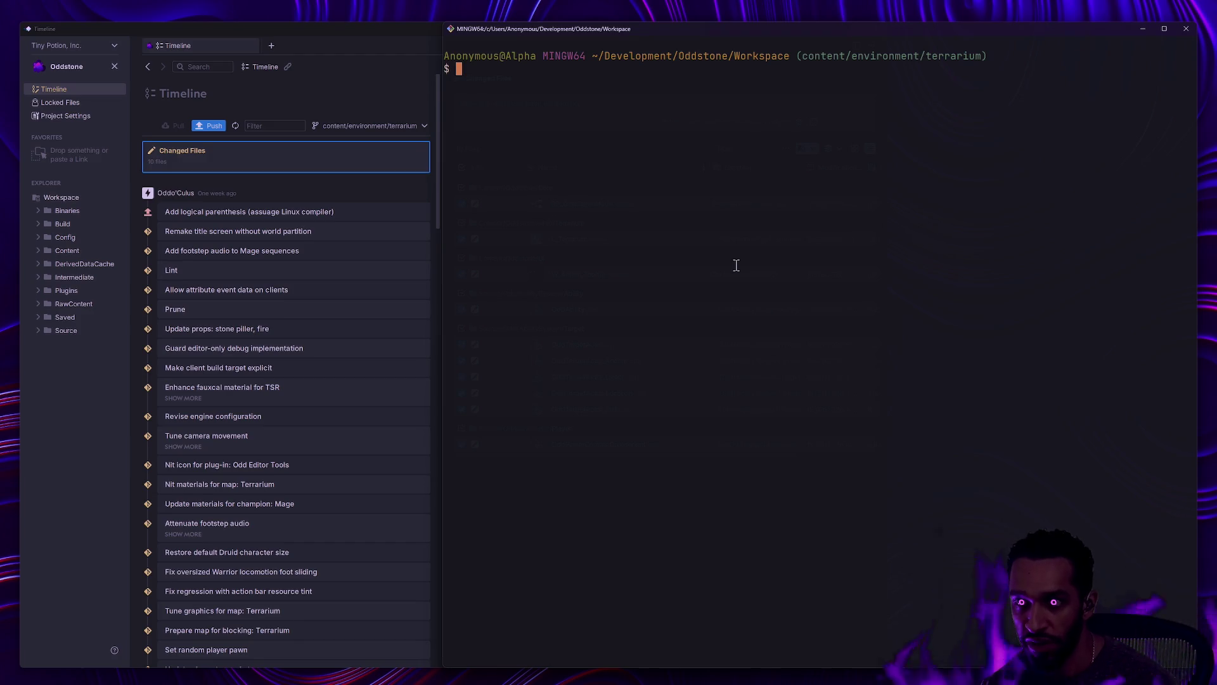
pyautogui.write('gl')
pyautogui.press('Return')
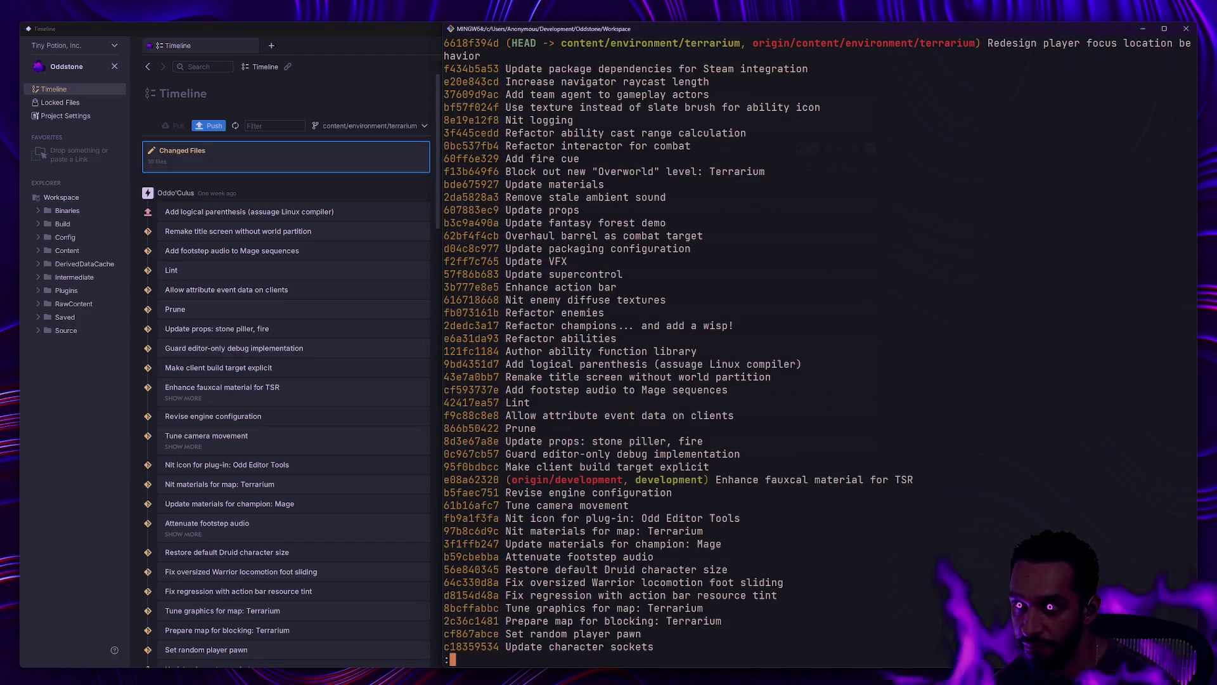
# Step: Try checking out development, list the blocking changes, then close Unreal Editor
pyautogui.write('qgit checkout ')
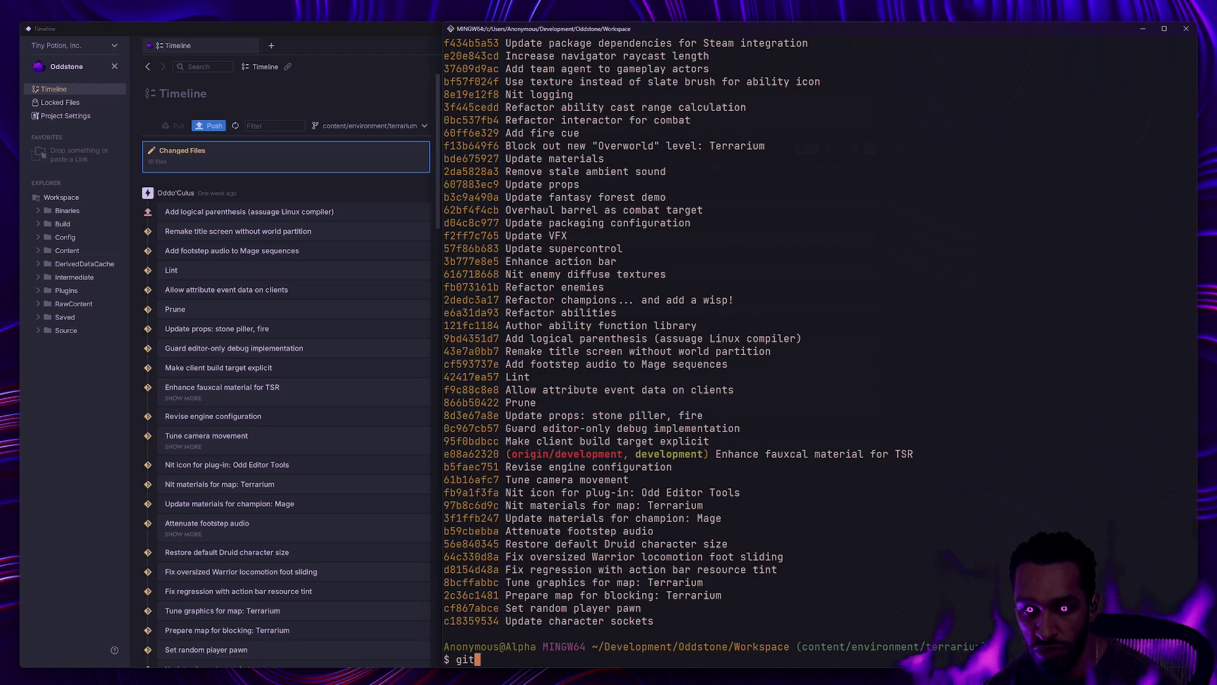
pyautogui.write('development')
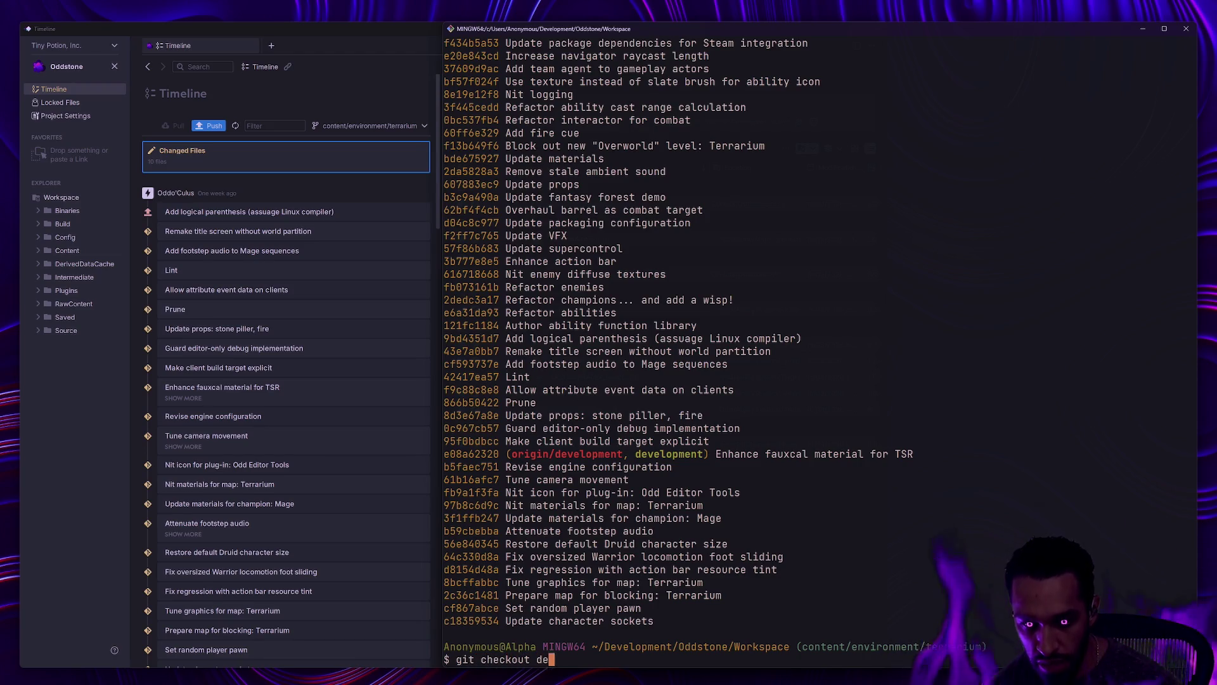
pyautogui.press('Return')
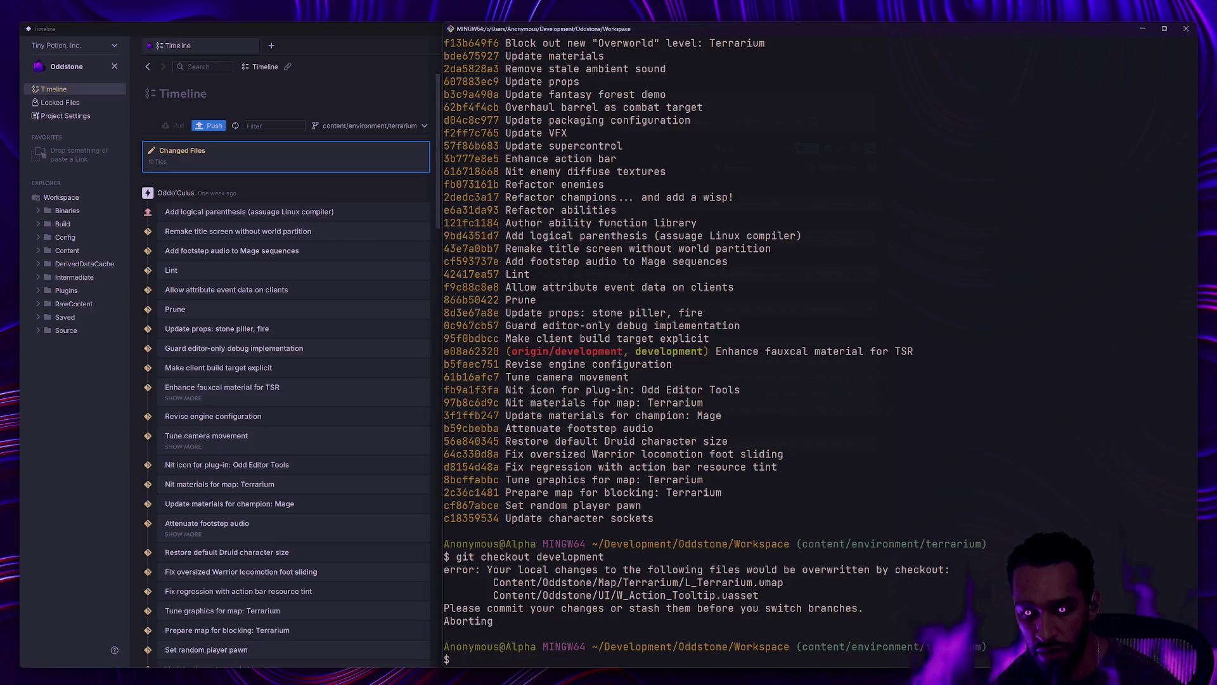
pyautogui.write('gs')
pyautogui.press('Return')
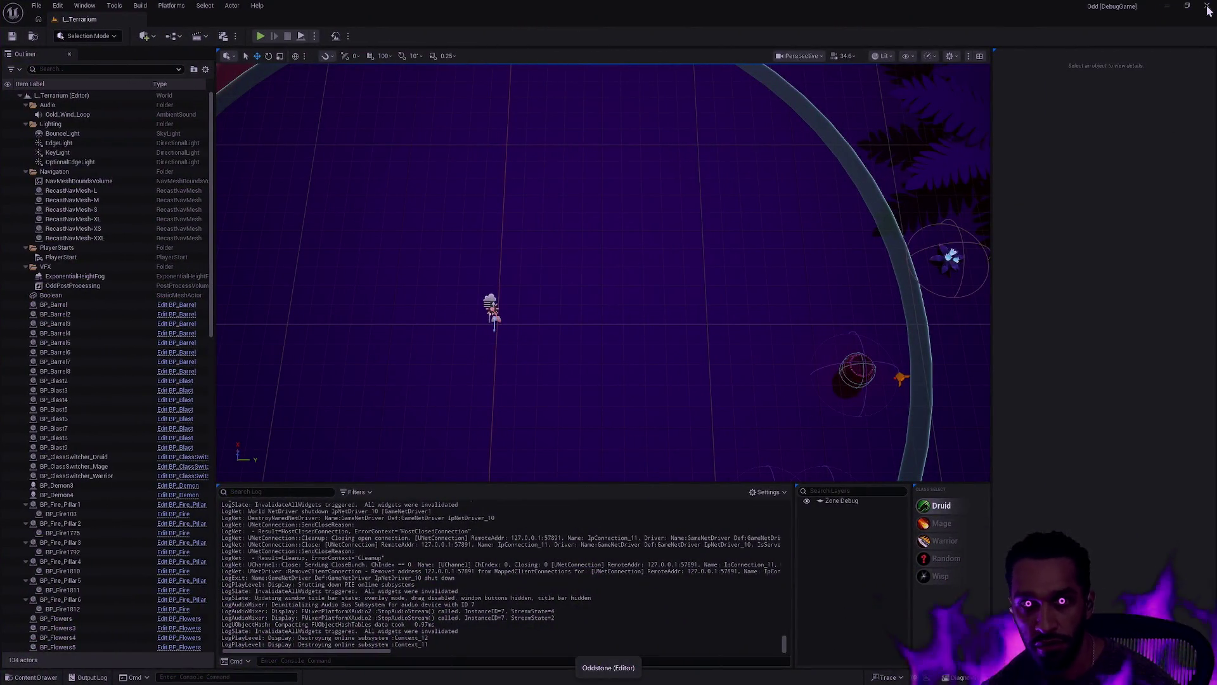
pyautogui.click(1209, 10)
pyautogui.click(640, 451)
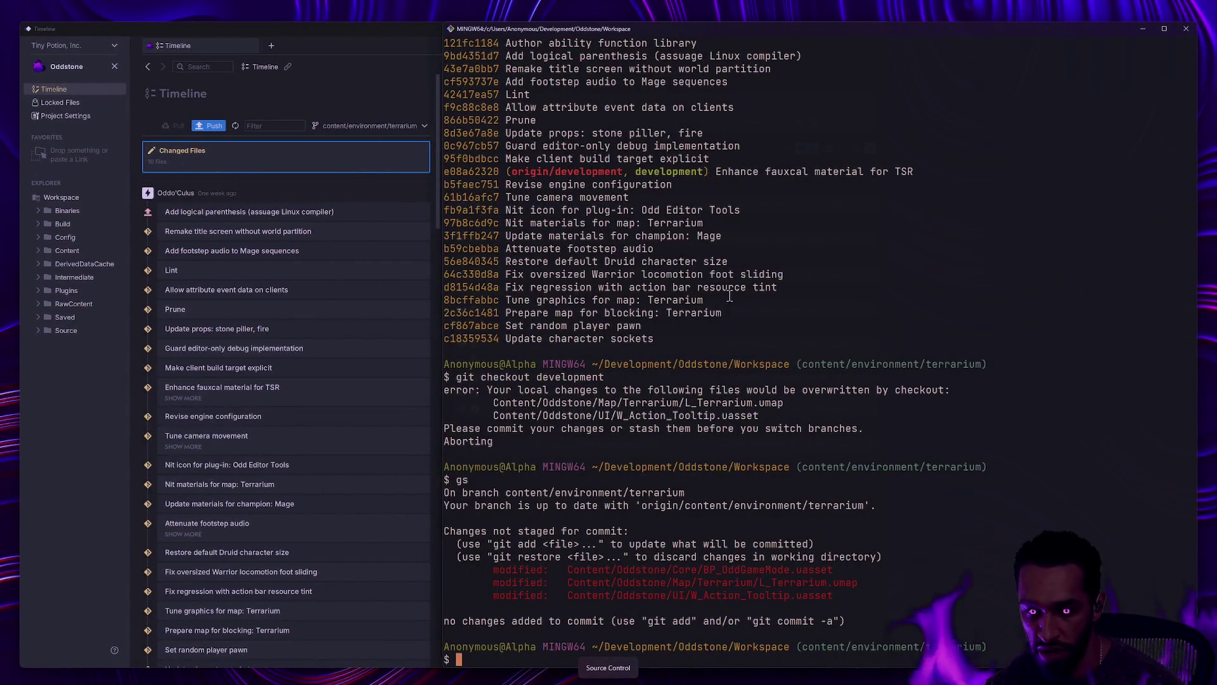
# Step: Discard the Content/Oddstone/Core/ changes with git restore and recheck the status
pyautogui.write('gs')
pyautogui.press('Return')
pyautogui.write('git restore Content/Oddstone/Core/')
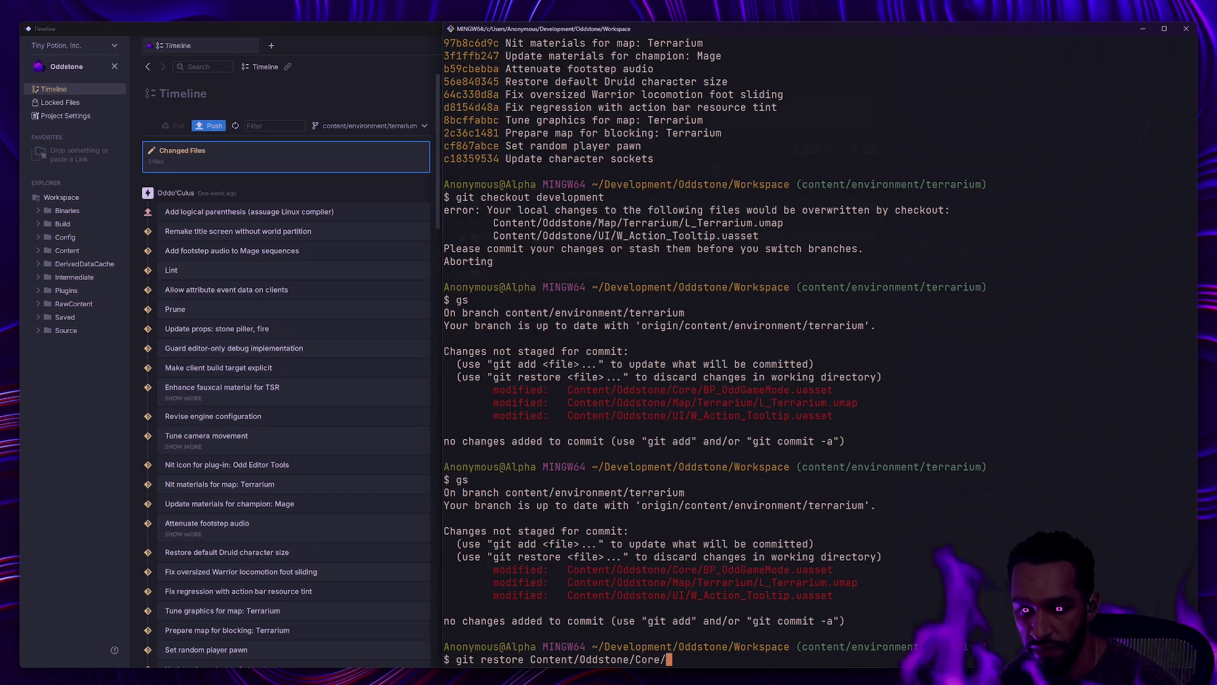
pyautogui.hotkey('ctrl', '-')
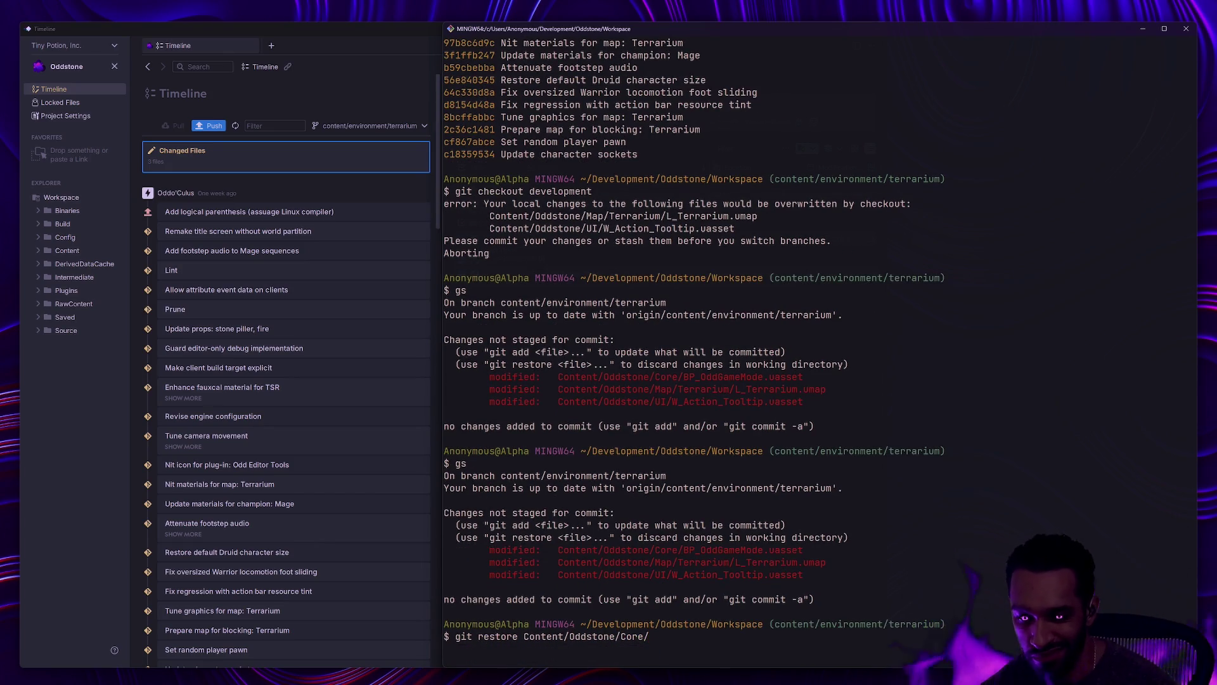
pyautogui.write('gs')
pyautogui.press('Return')
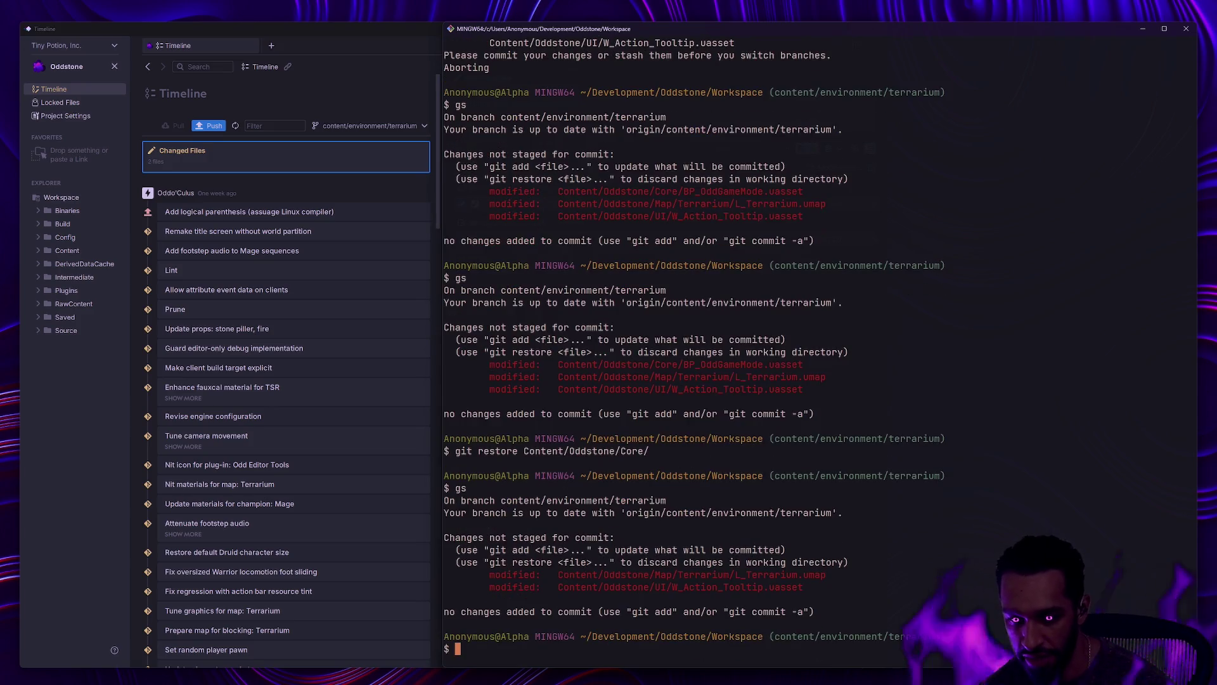
# Step: Stage Content/Oddstone/Map/, commit L_Terrarium as 'Shuffle enemy positions', and view the log
pyautogui.write('ga Content/Oddstone/Map/')
pyautogui.press('Return')
pyautogui.write('gs')
pyautogui.press('Return')
pyautogui.write("gc -m 'Shuffle enem")
pyautogui.write('e')
pyautogui.write(' position')
pyautogui.write("s'")
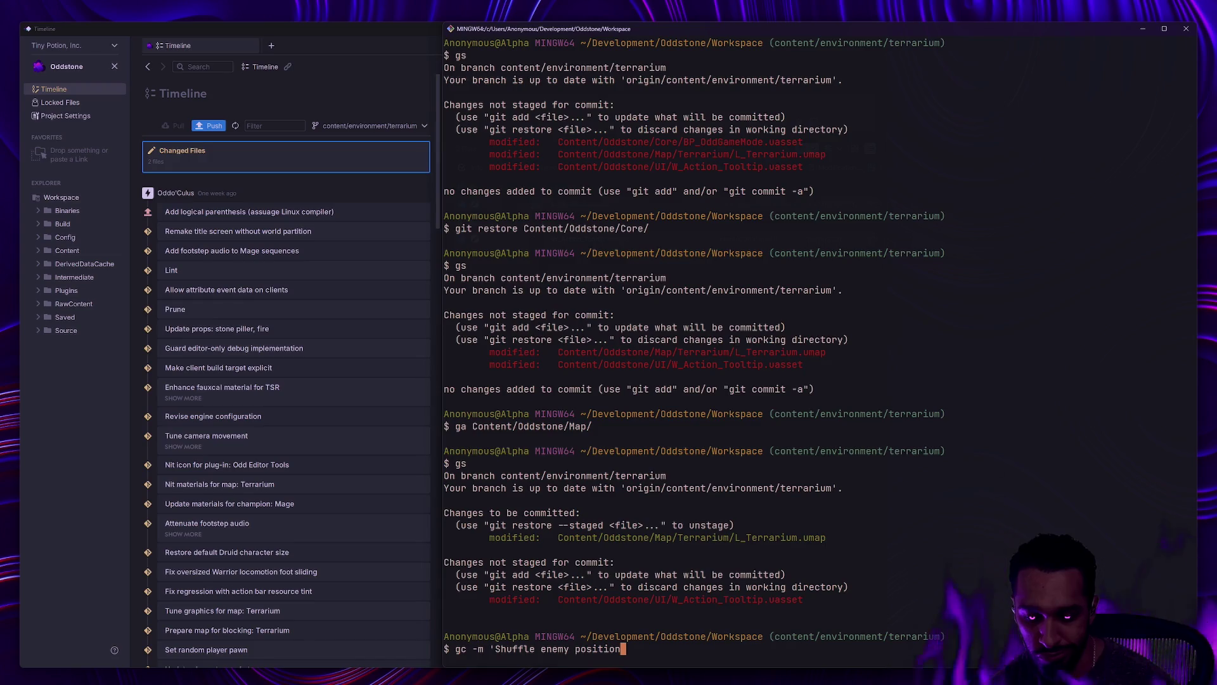
pyautogui.press('Return')
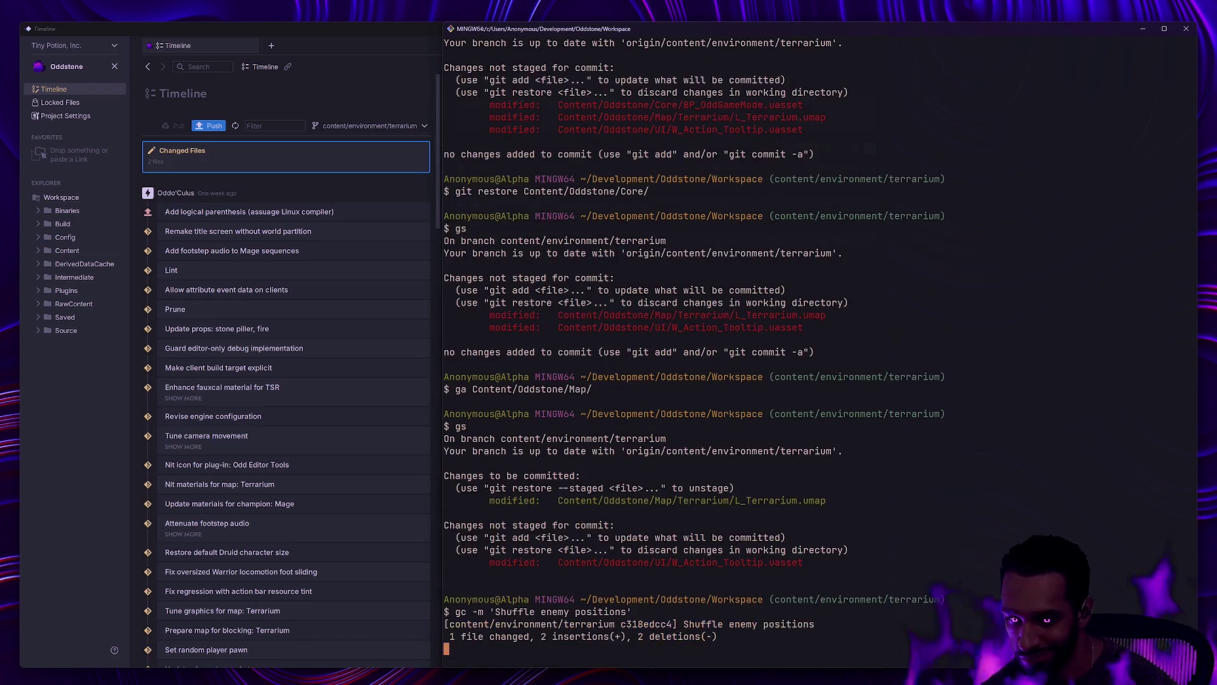
pyautogui.write('gs')
pyautogui.press('Return')
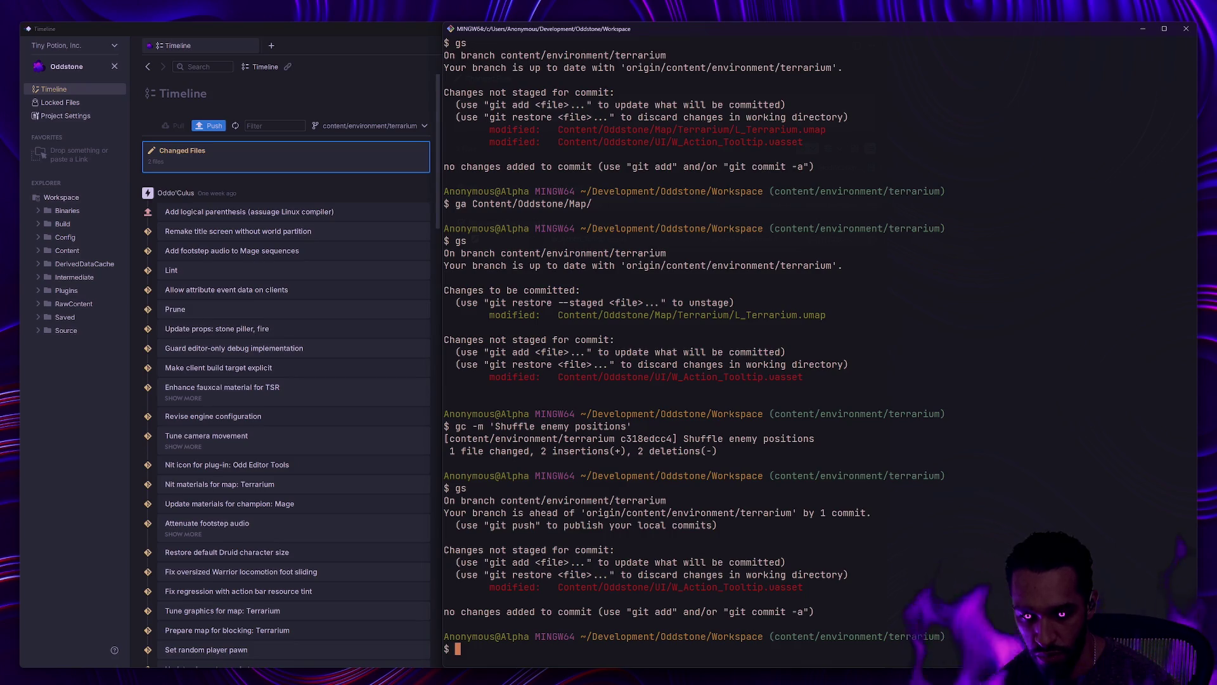
pyautogui.write('gl')
pyautogui.press('Return')
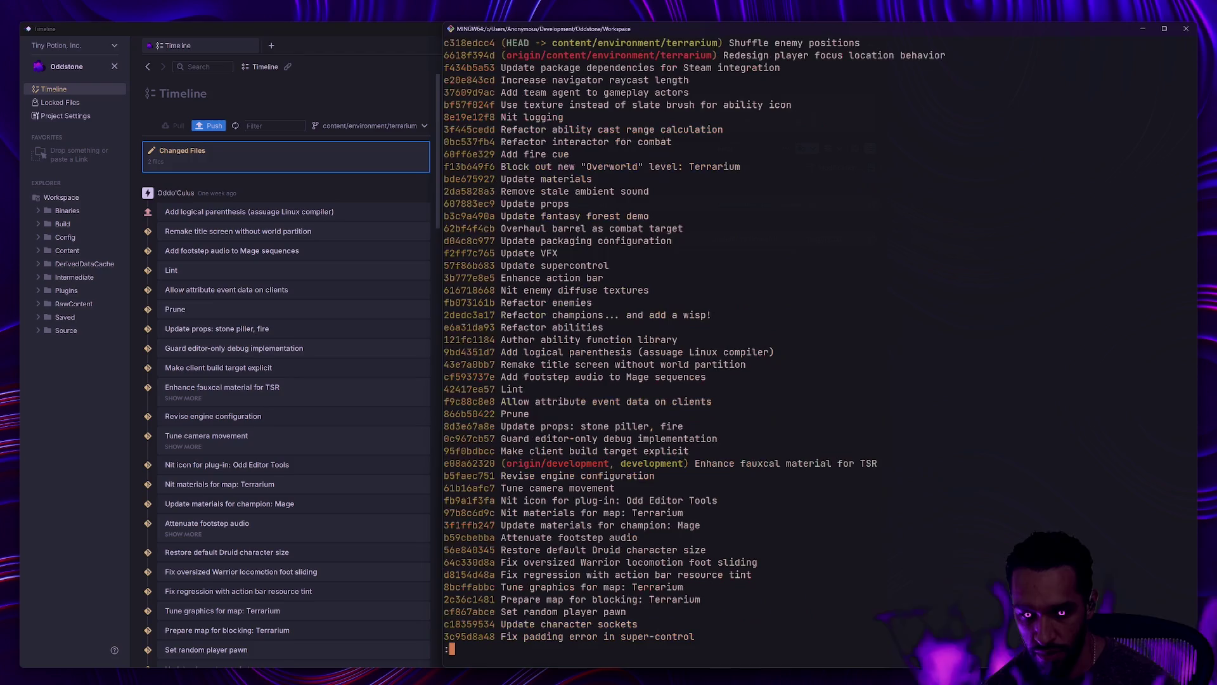
# Step: Shrink the text, select the 'Enhance action bar' log line, then quit the log and run gs
pyautogui.hotkey('ctrl', '-')
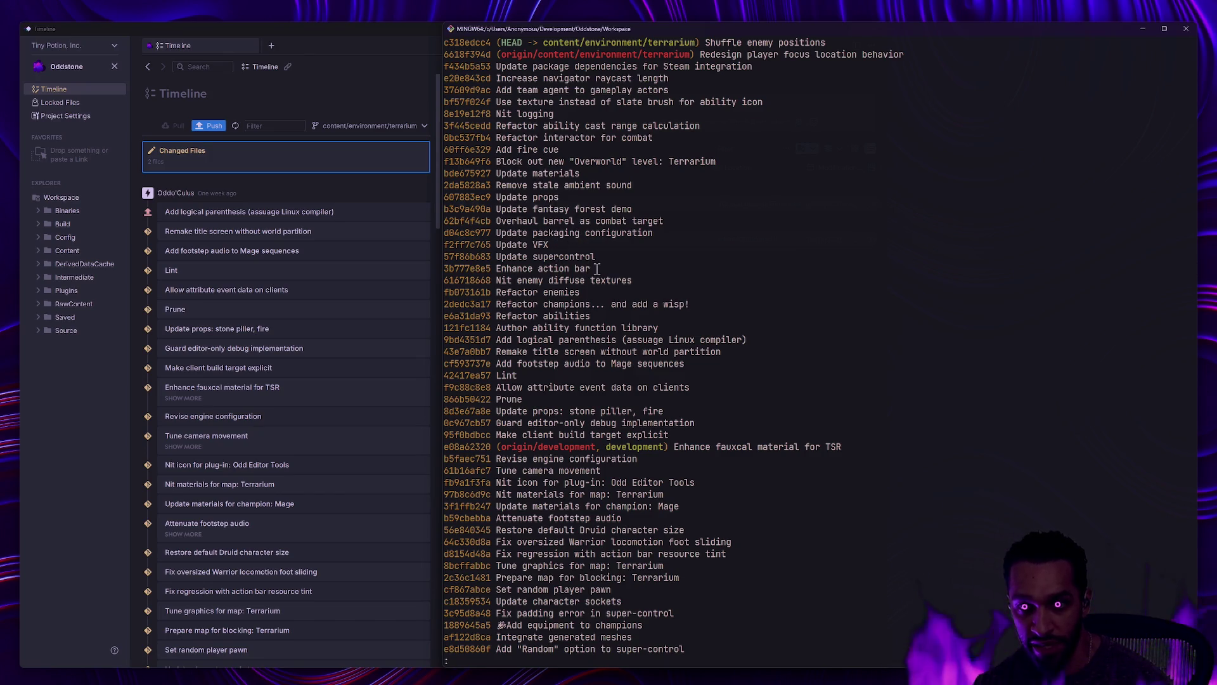
pyautogui.tripleClick(559, 269)
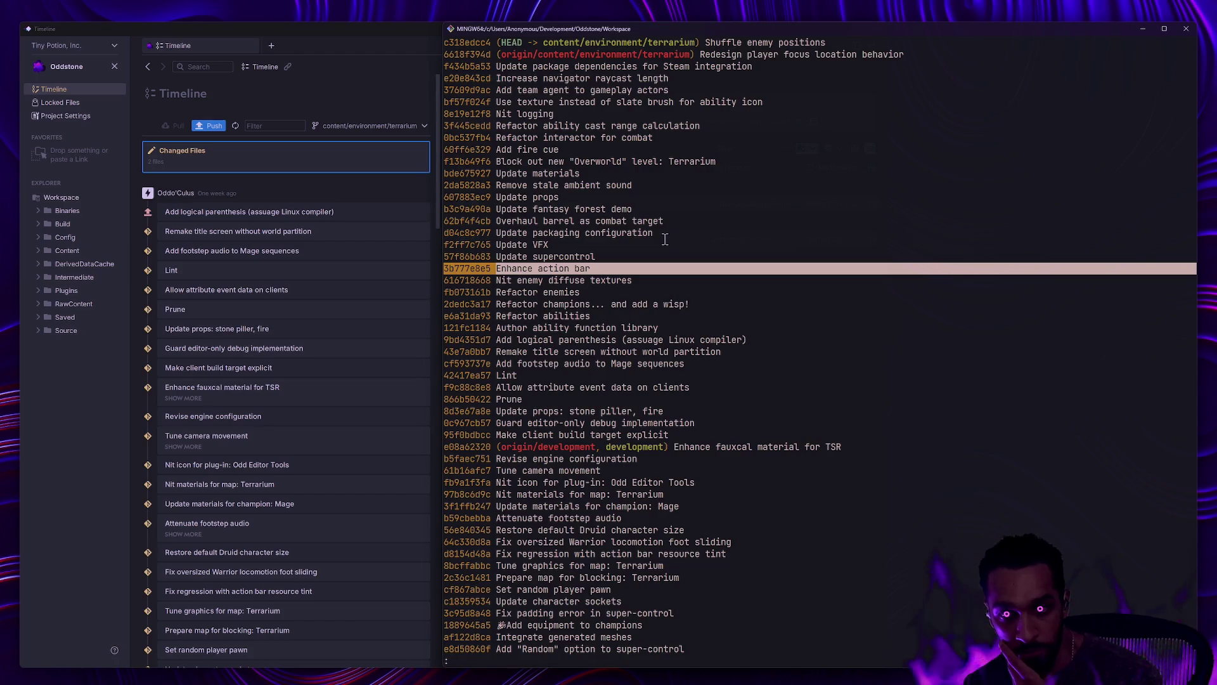
pyautogui.click(612, 262)
pyautogui.tripleClick(612, 264)
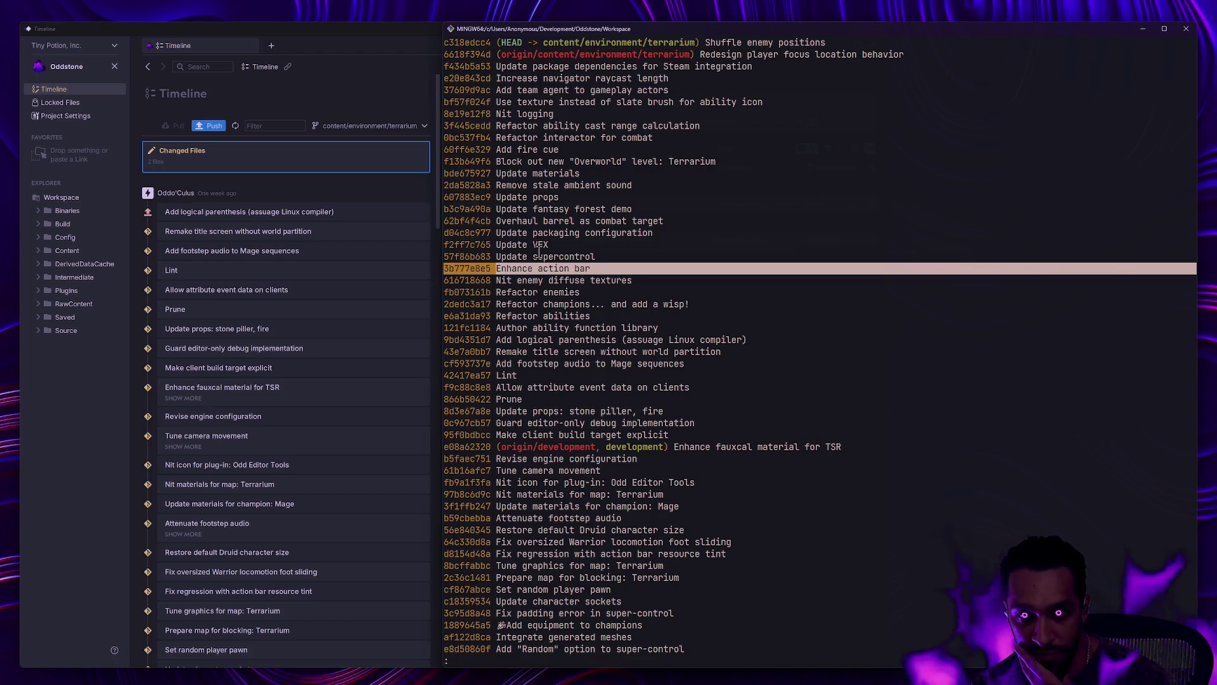
pyautogui.click(628, 269)
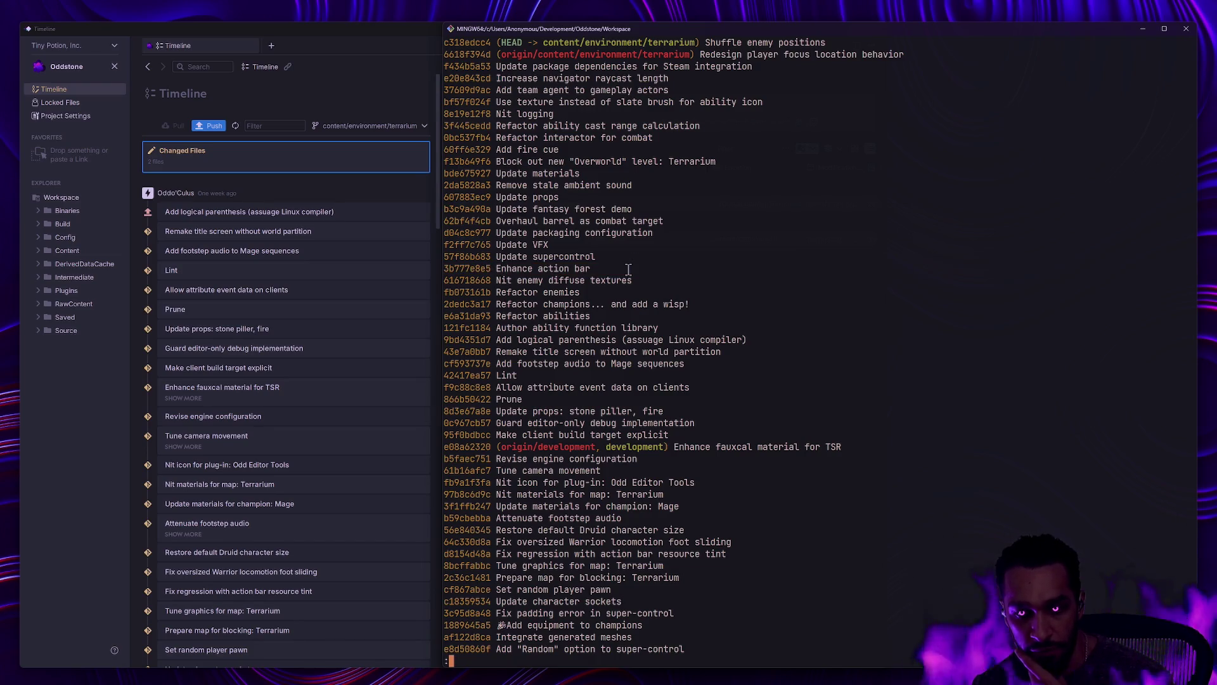
pyautogui.write('qgs')
pyautogui.press('Return')
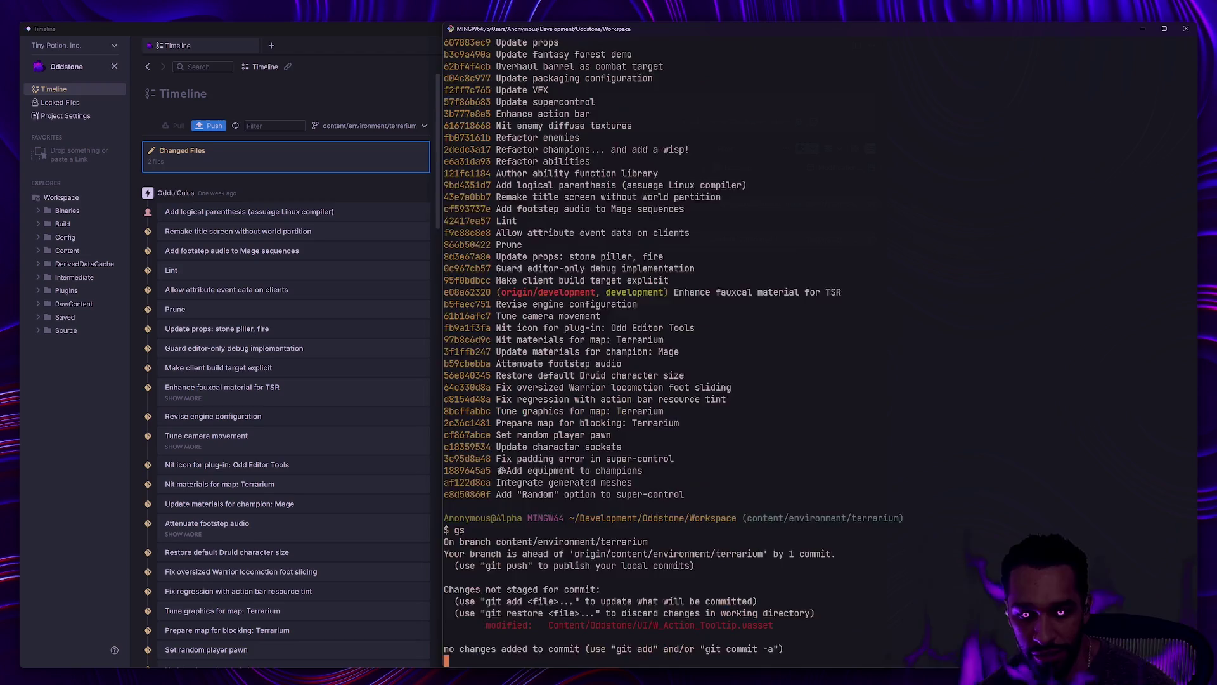
# Step: Stage all changes with ga -A and commit them as 'Save changes to various Blueprints'
pyautogui.write('ga -A')
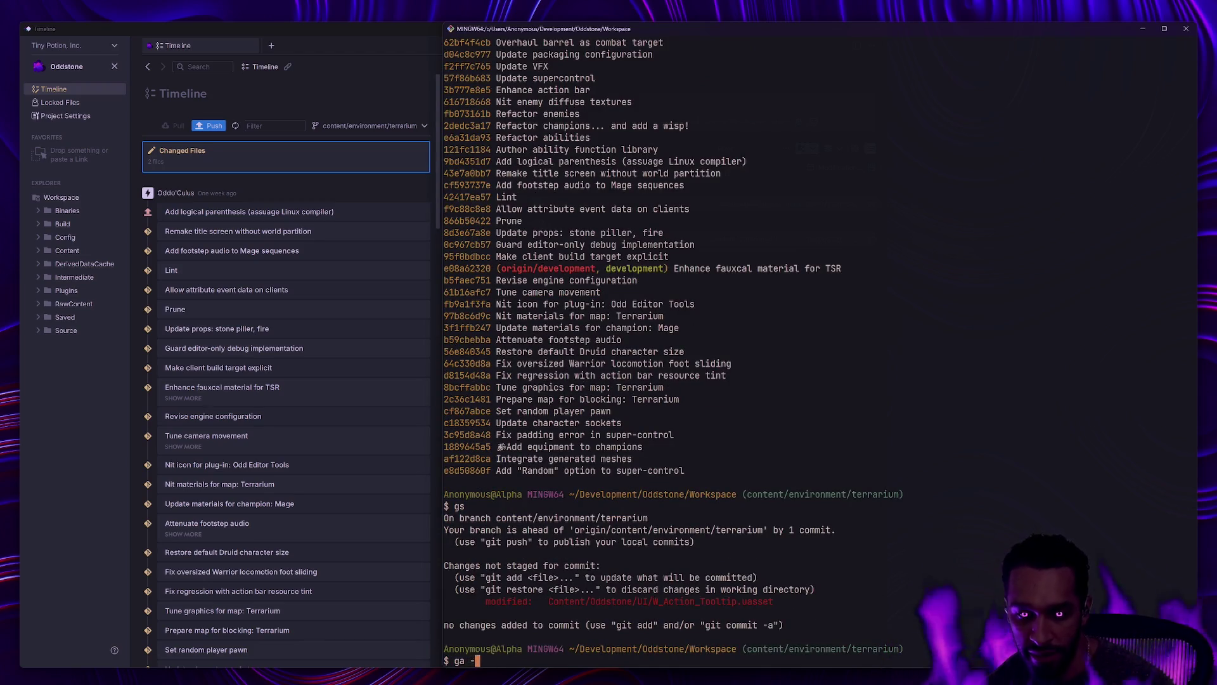
pyautogui.press('Return')
pyautogui.write('gs')
pyautogui.press('Return')
pyautogui.write("gc -m '")
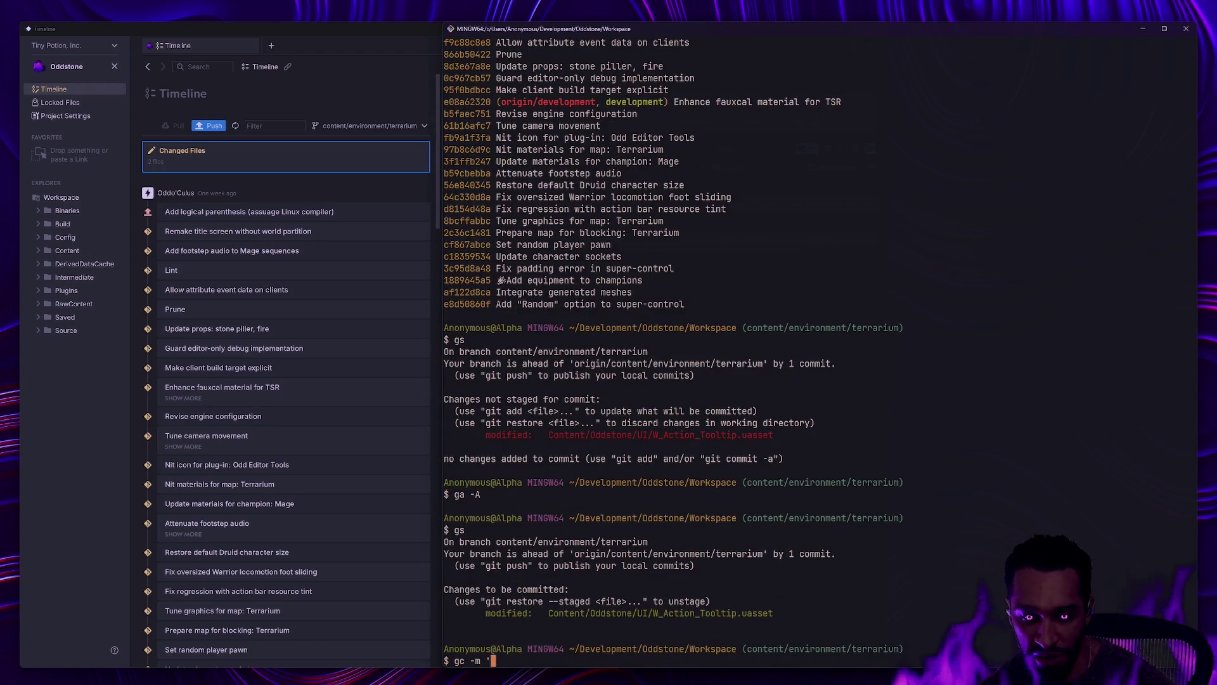
pyautogui.write('Save cha')
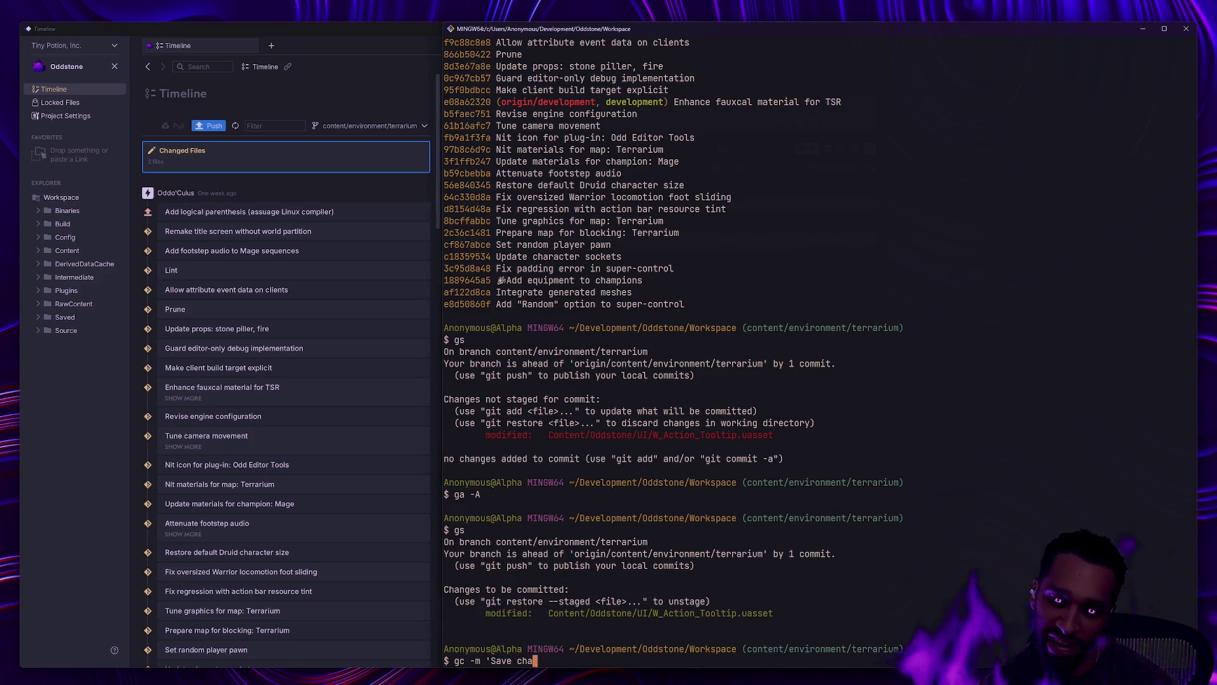
pyautogui.write("nges to various Blueprints'")
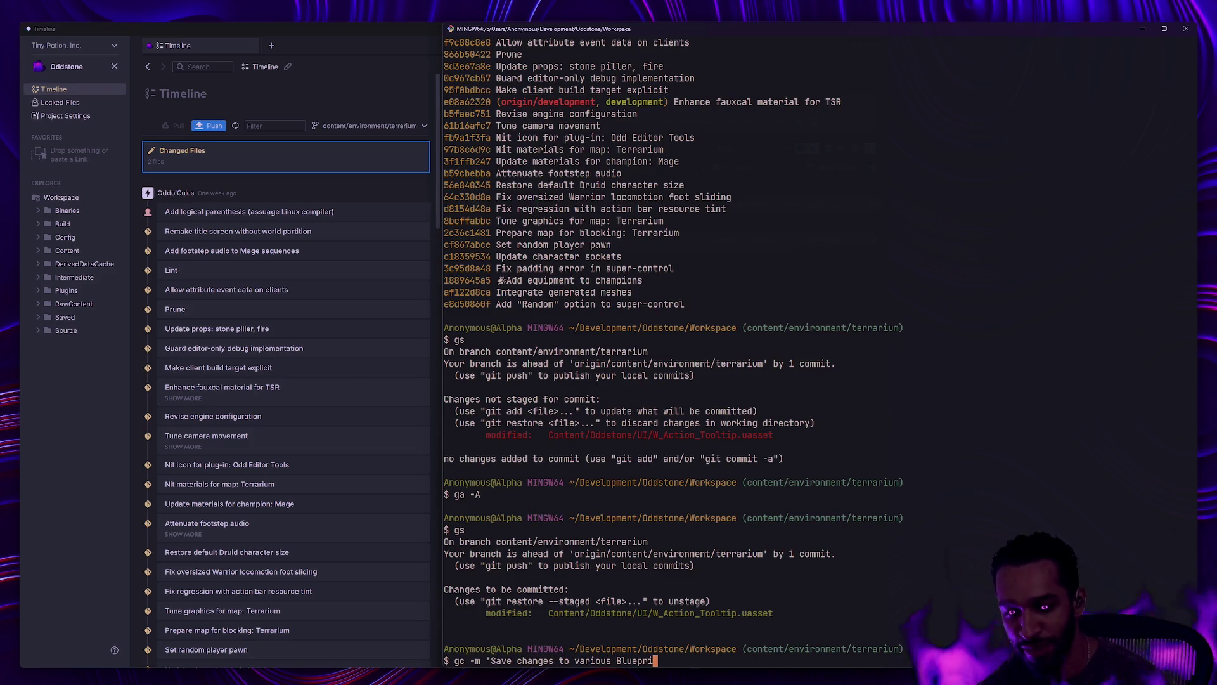
pyautogui.press('Return')
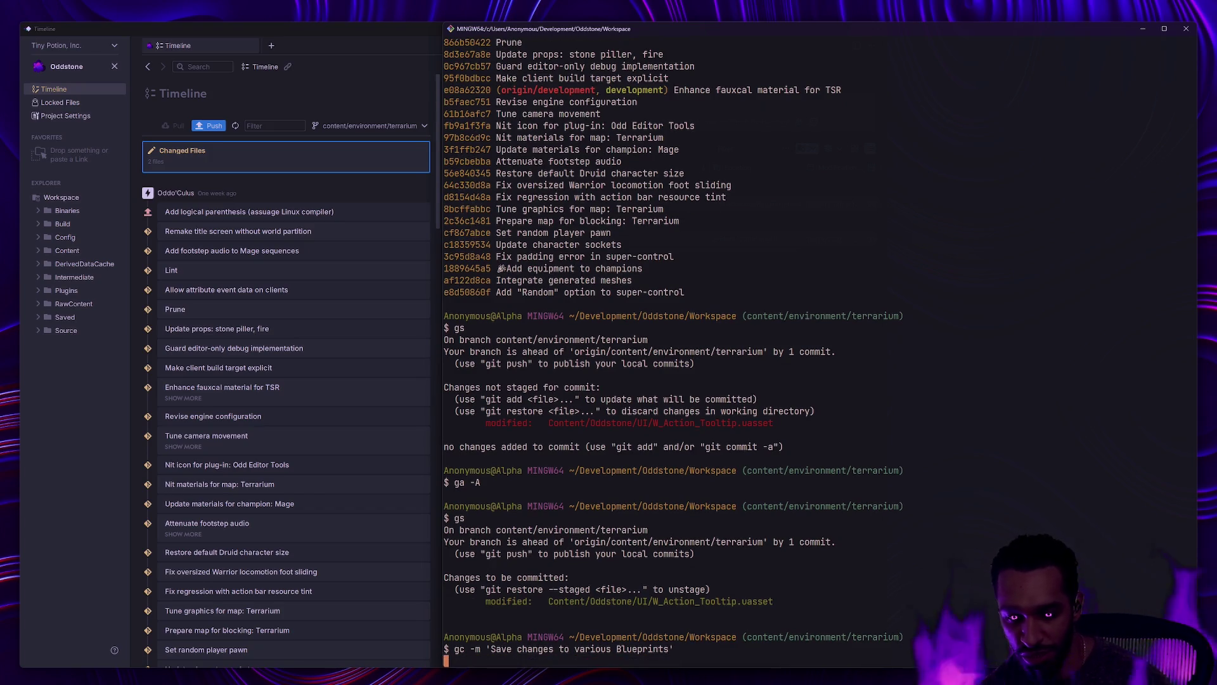
pyautogui.write('gs')
pyautogui.press('Return')
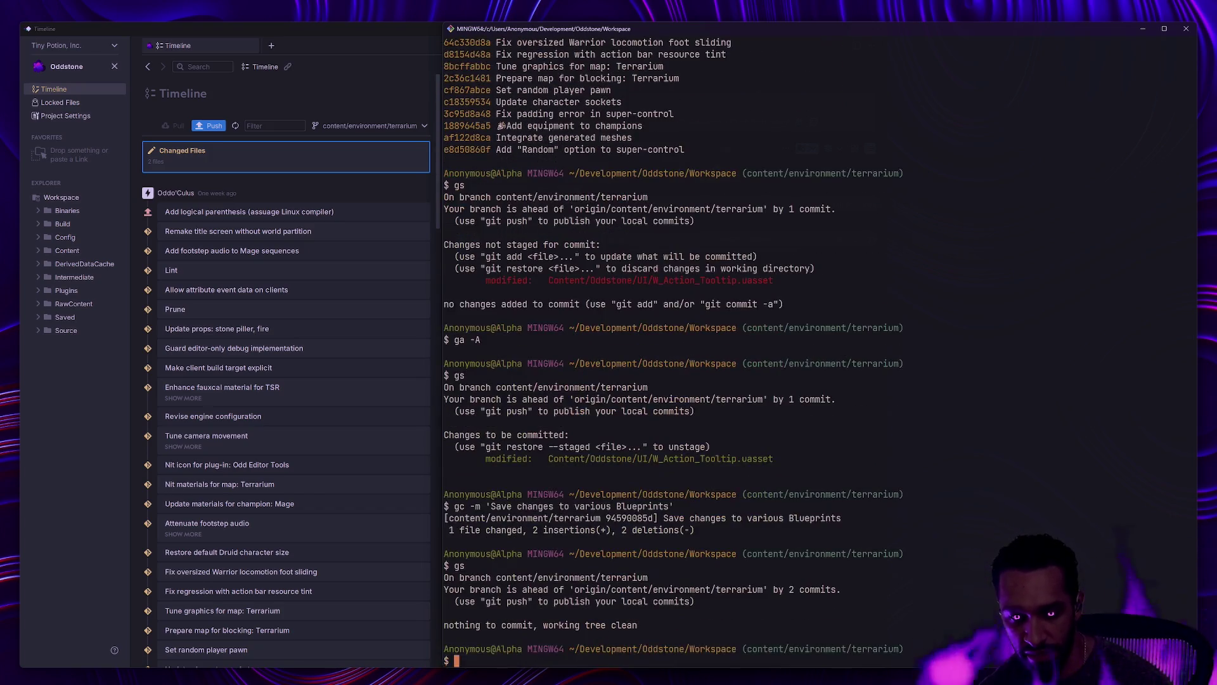
# Step: Check out development and fast-forward merge it to content/environment/terrarium
pyautogui.write('clear')
pyautogui.press('Return')
pyautogui.write('git checkout development')
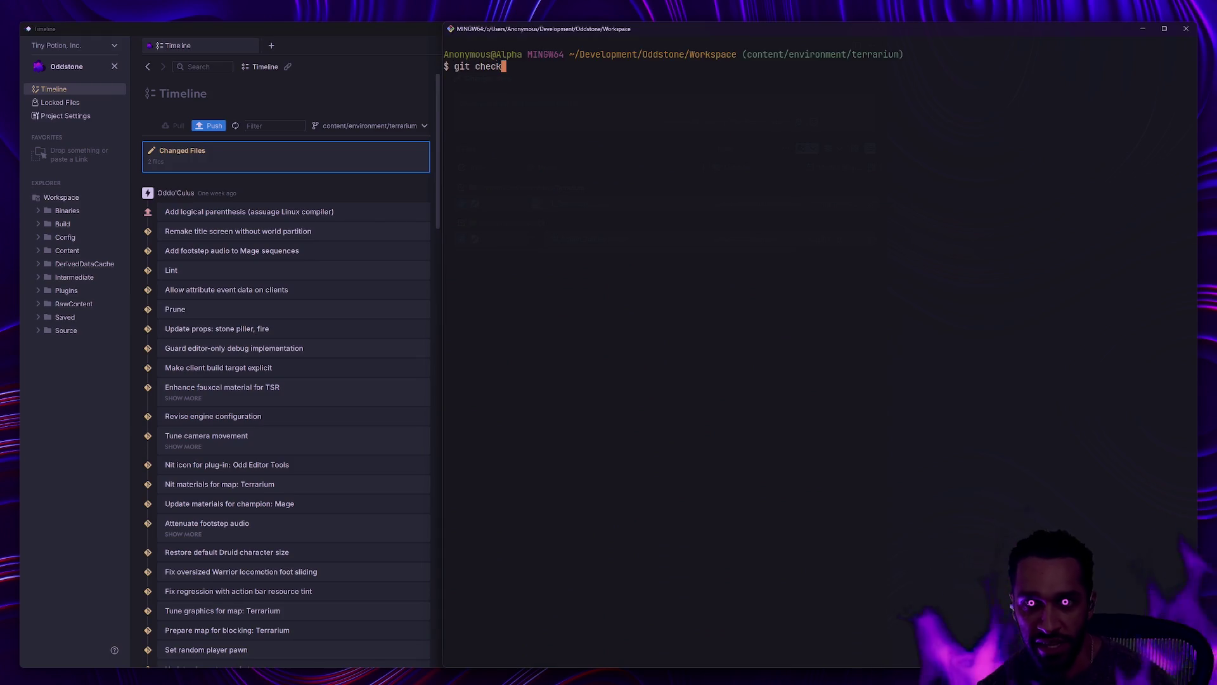
pyautogui.press('Return')
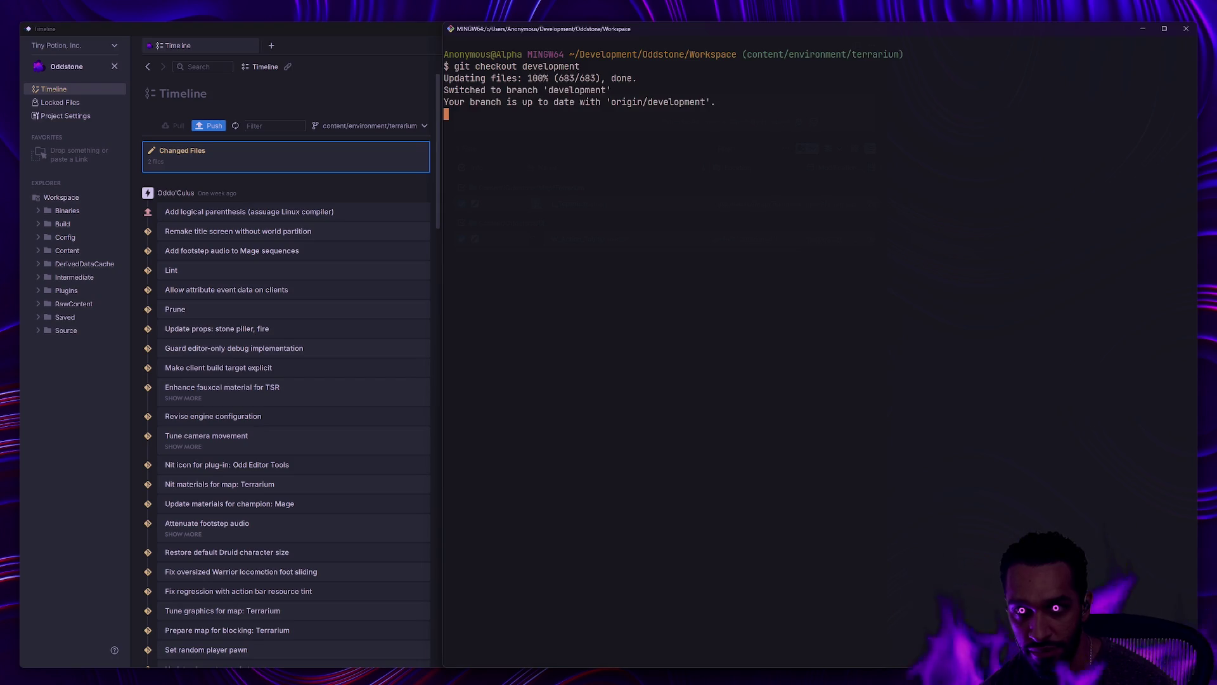
pyautogui.write('git merge --ff-only')
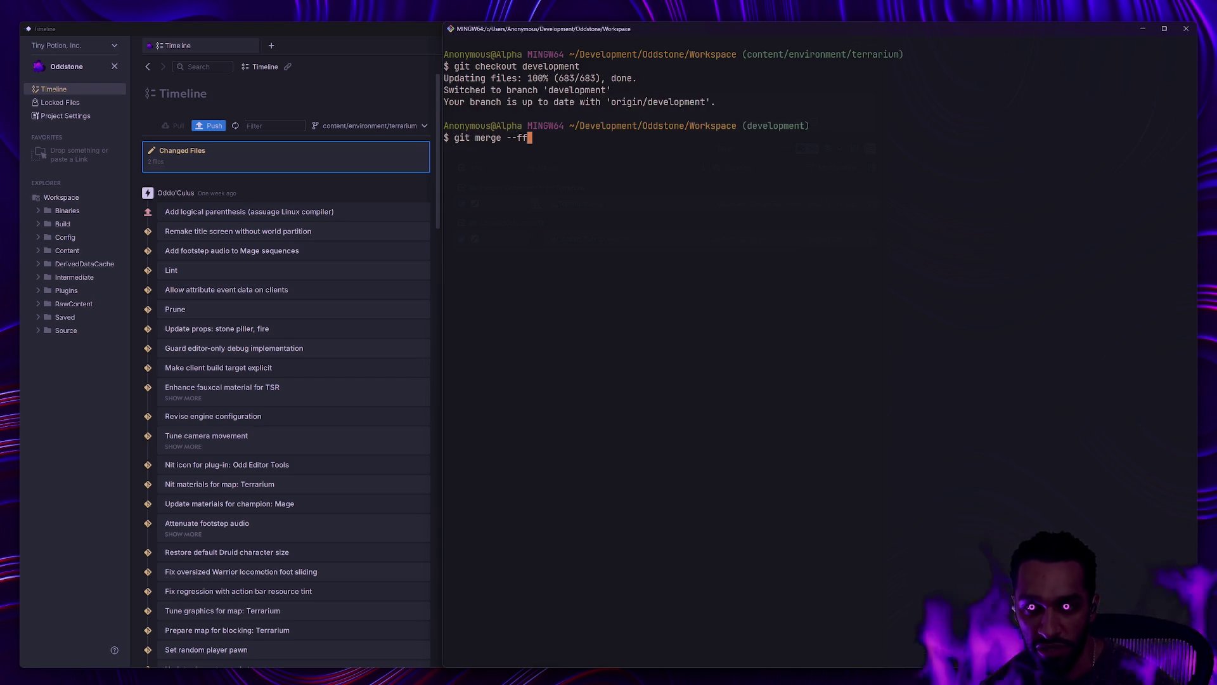
pyautogui.write(' content/env')
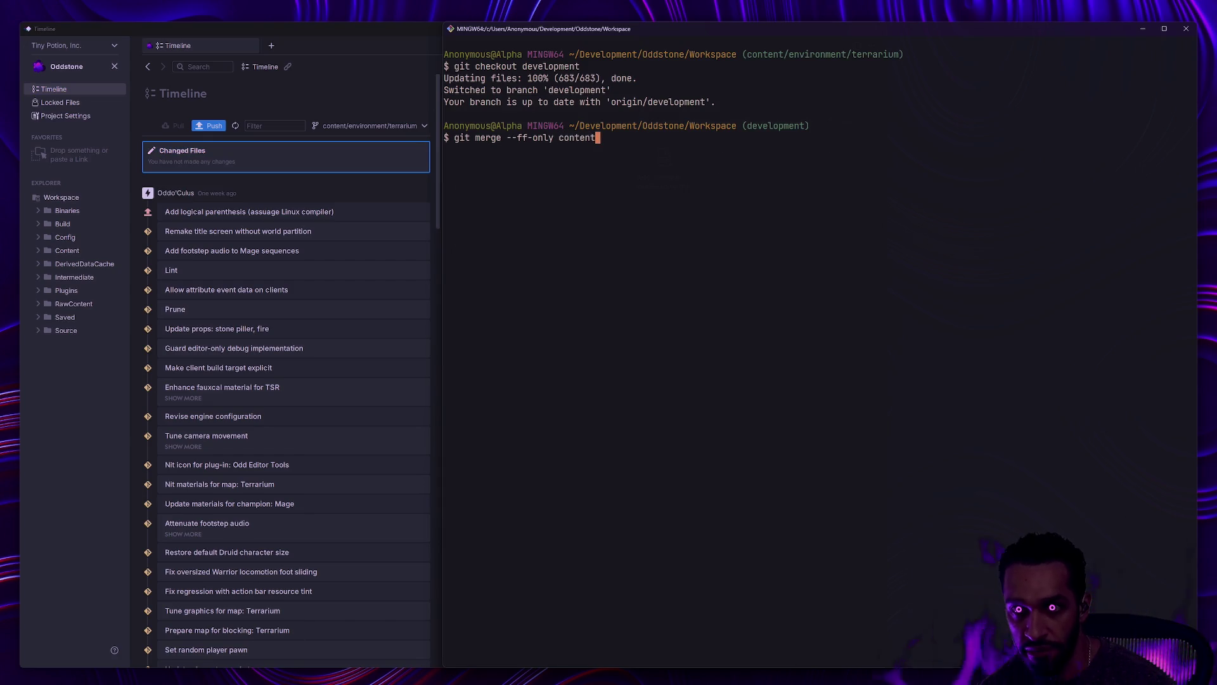
pyautogui.press('Tab')
pyautogui.press('Return')
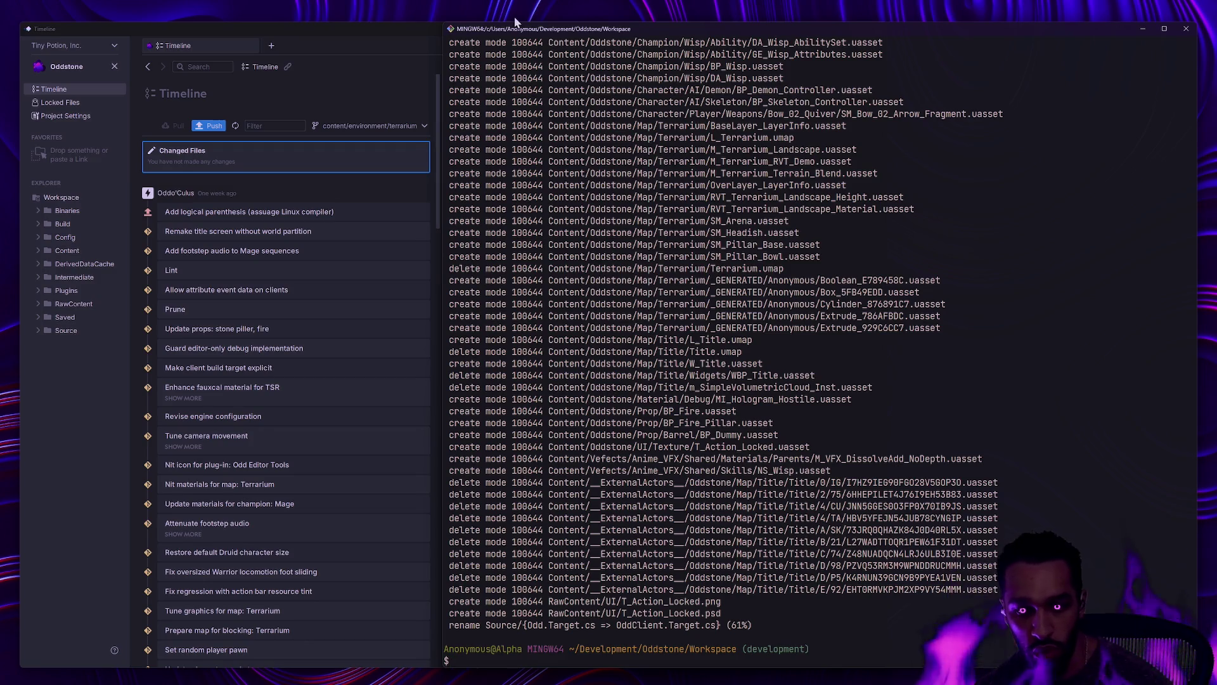
pyautogui.click(409, 36)
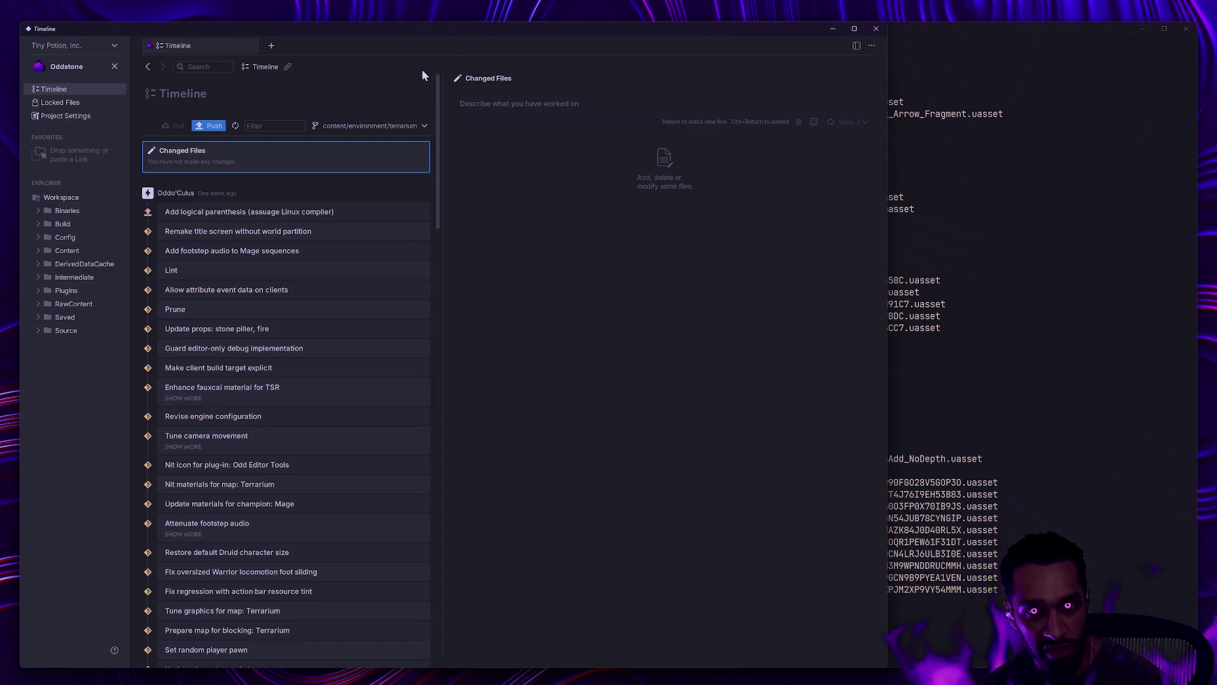
# Step: Reopen Oddstone and delete content/environment/terrarium locally and remotely, accepting the not-fully-merged warning
pyautogui.click(115, 66)
pyautogui.click(170, 280)
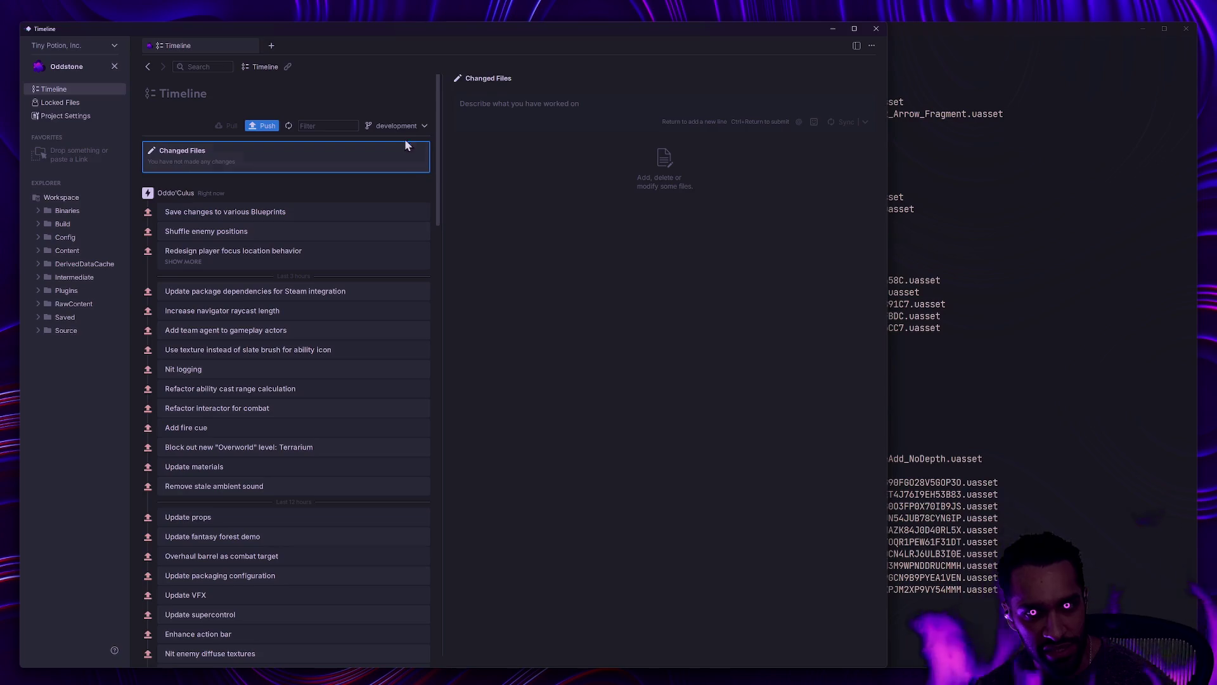
pyautogui.click(423, 126)
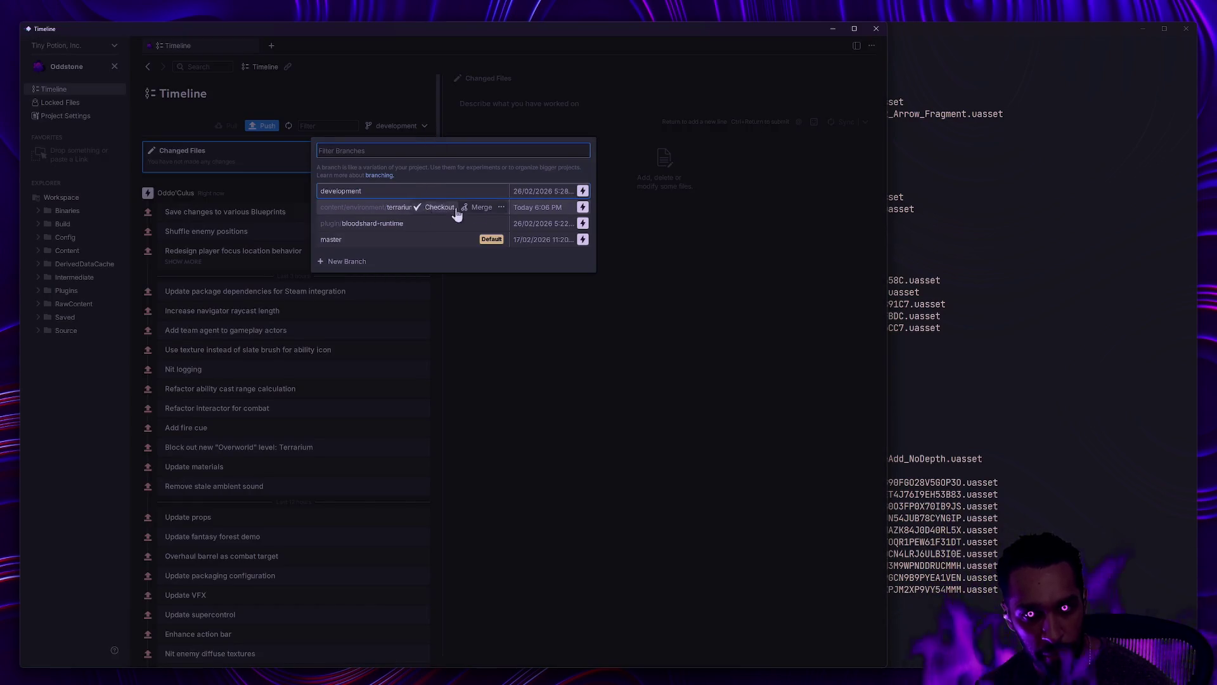
pyautogui.click(501, 207)
pyautogui.click(529, 236)
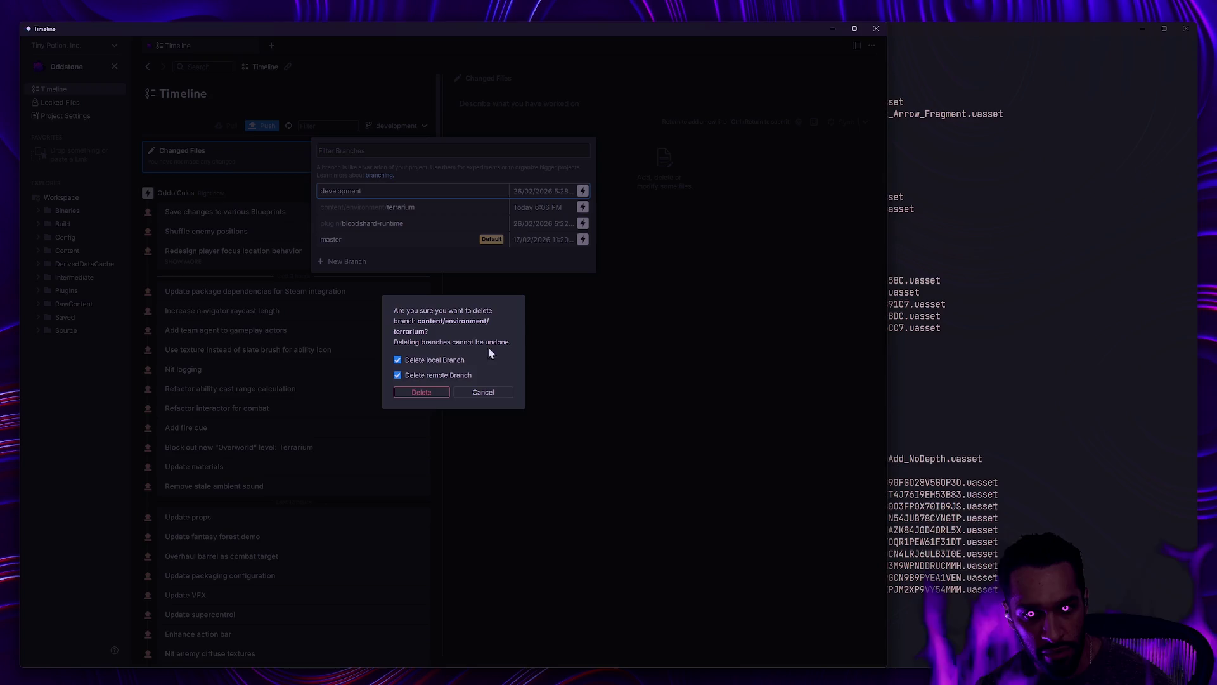
pyautogui.click(426, 395)
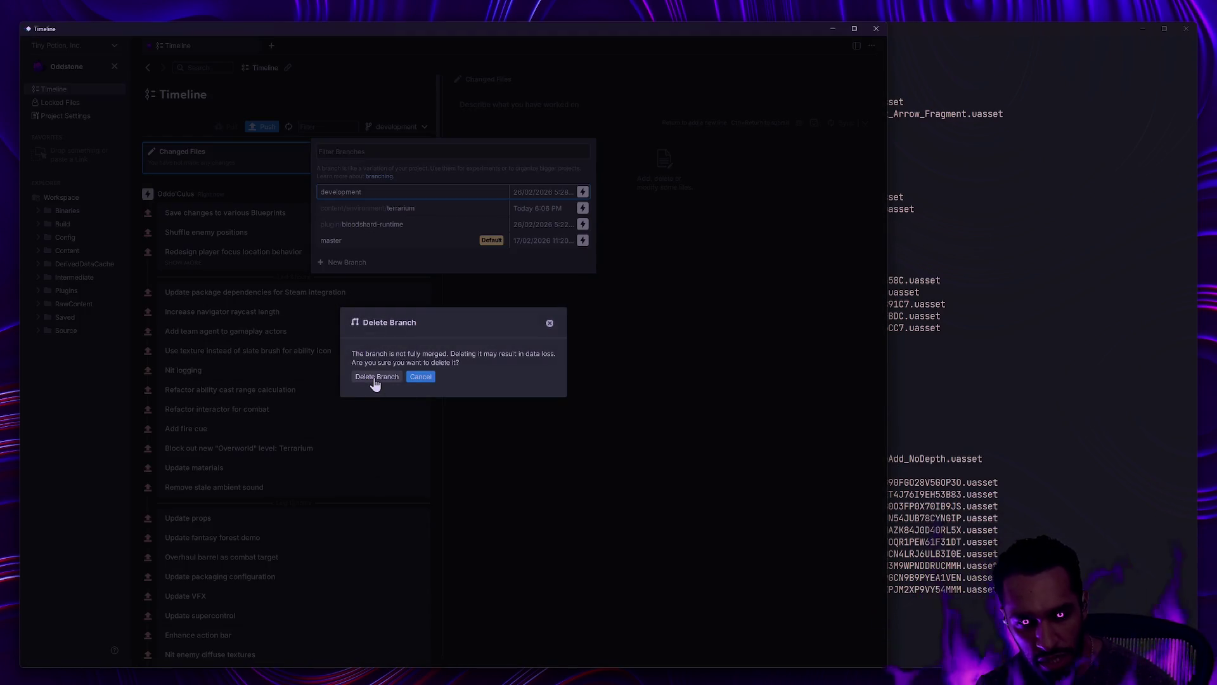
pyautogui.click(375, 378)
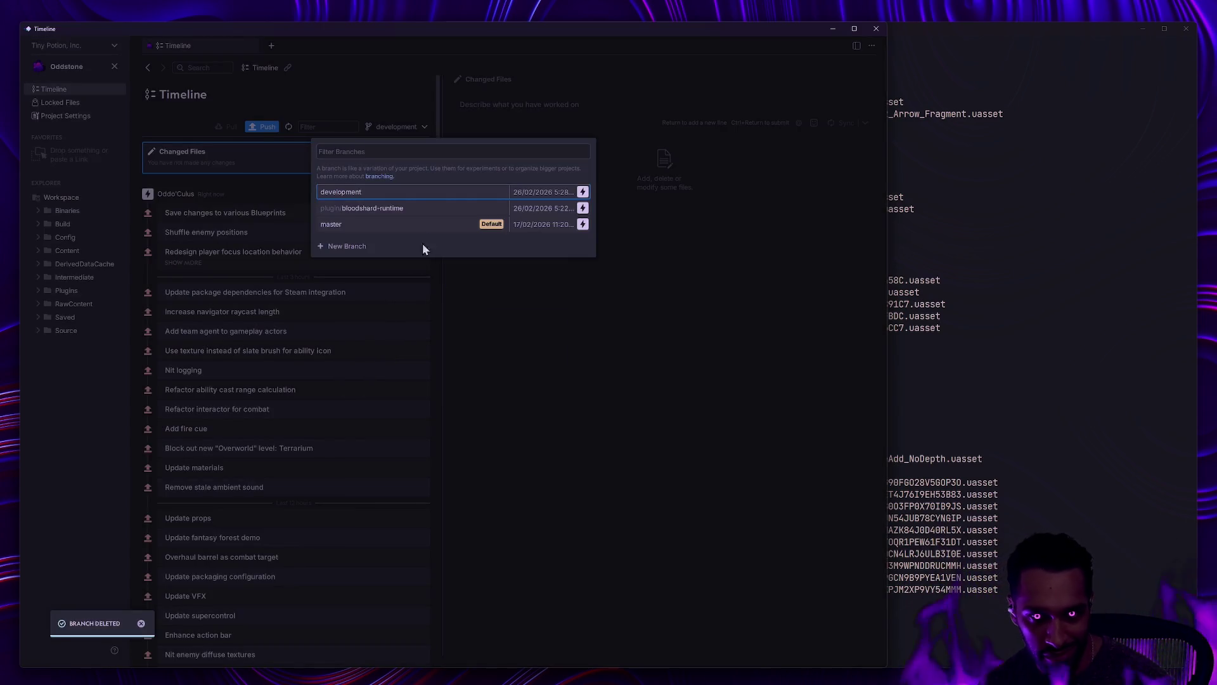
pyautogui.moveTo(423, 232)
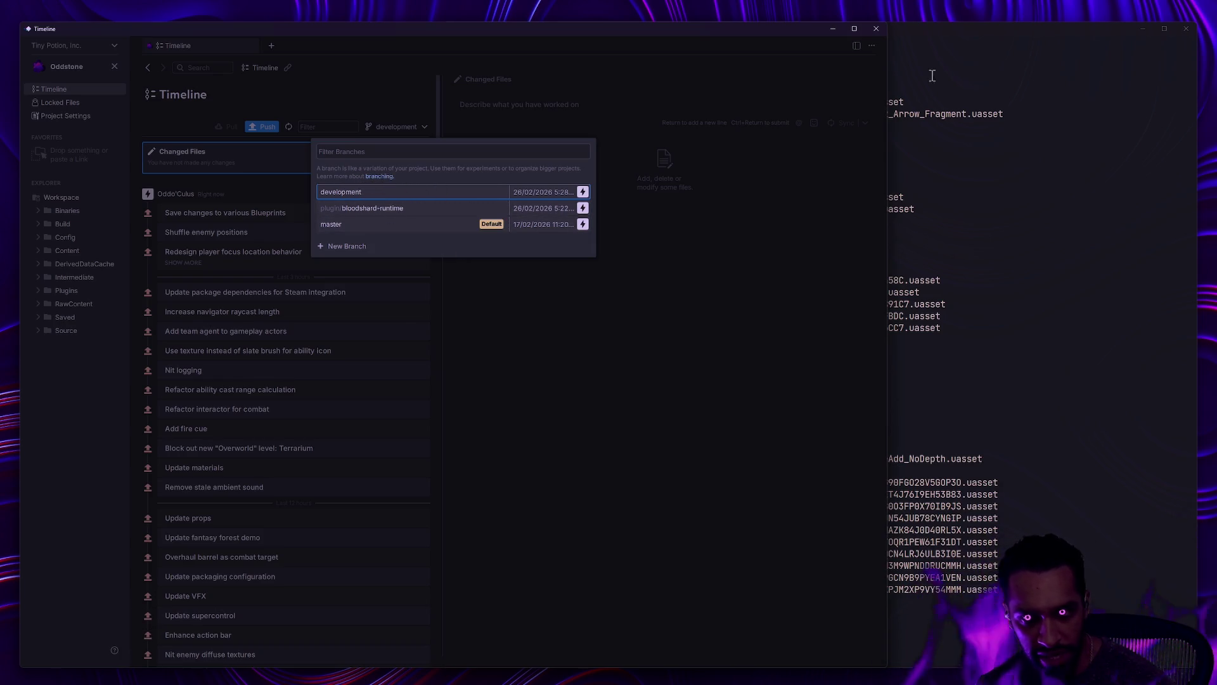
pyautogui.click(494, 315)
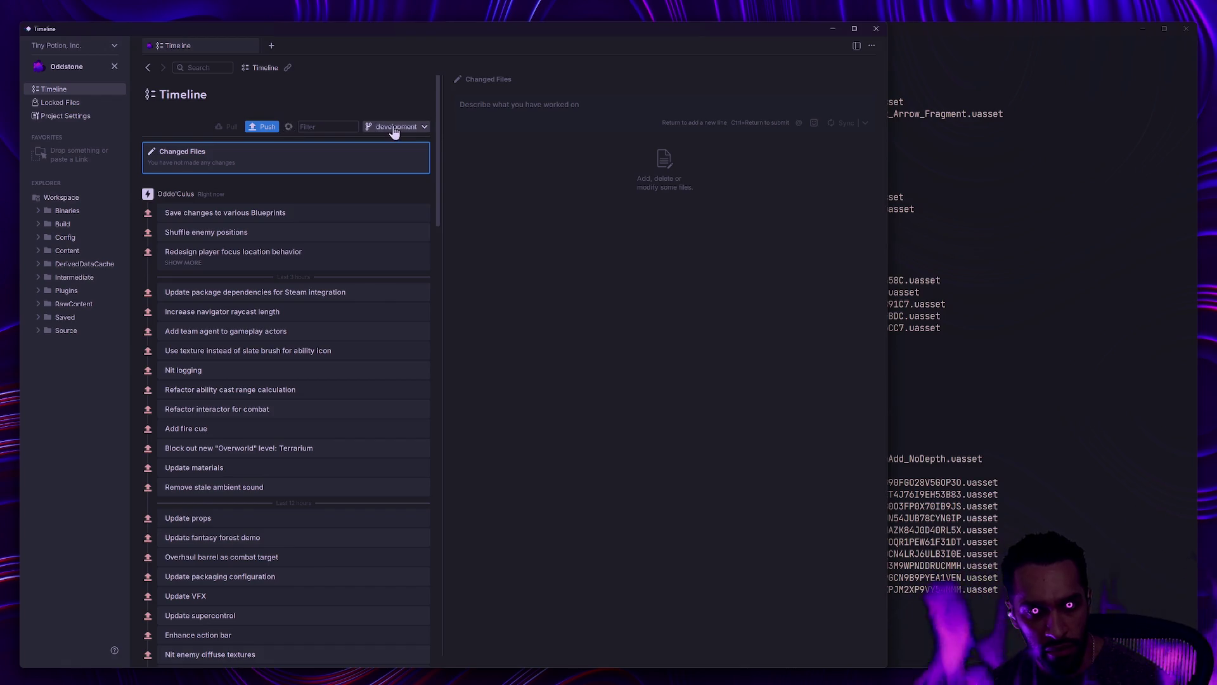
# Step: Clear the terminal, check the status, and push development with gp
pyautogui.click(919, 435)
pyautogui.write('clear')
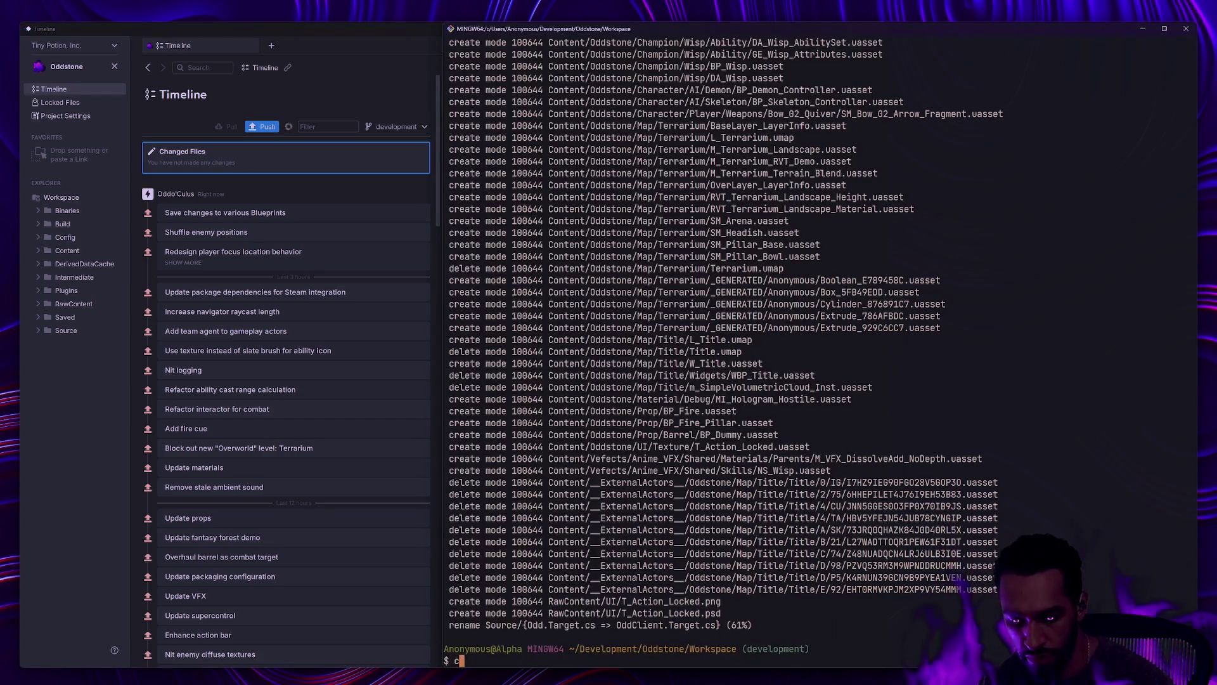
pyautogui.press('Return')
pyautogui.write('gs')
pyautogui.press('Return')
pyautogui.write('glo')
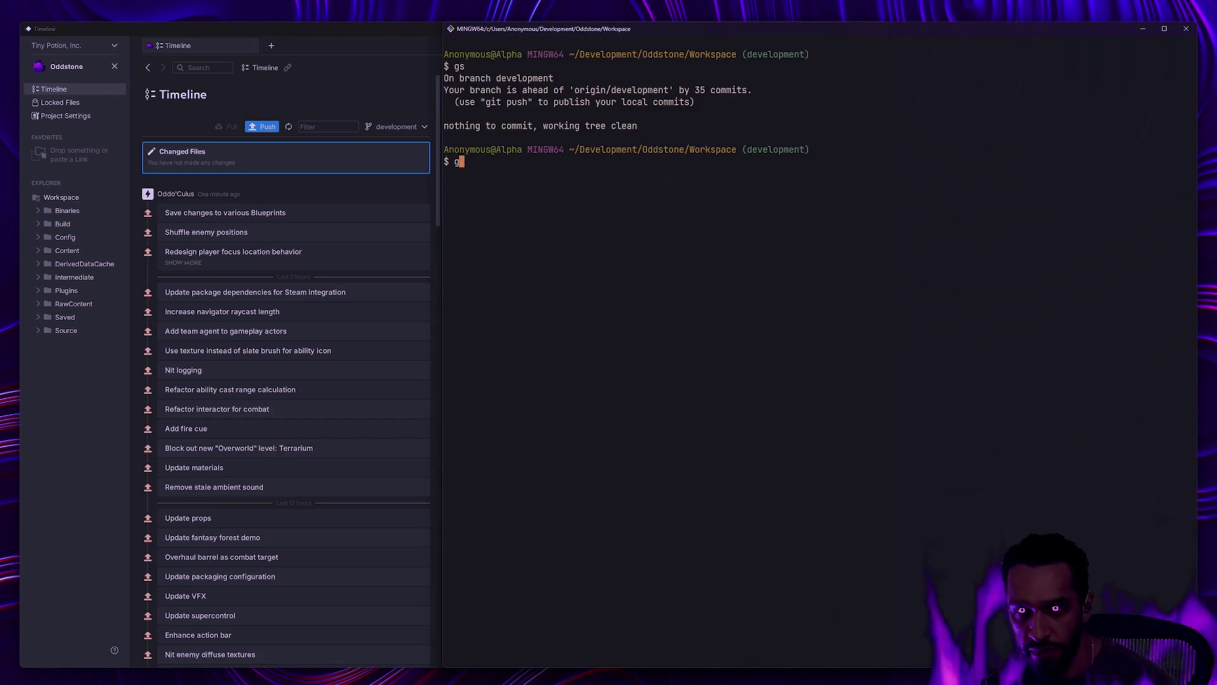
pyautogui.press('BackSpace')
pyautogui.press('BackSpace')
pyautogui.write('p')
pyautogui.press('Return')
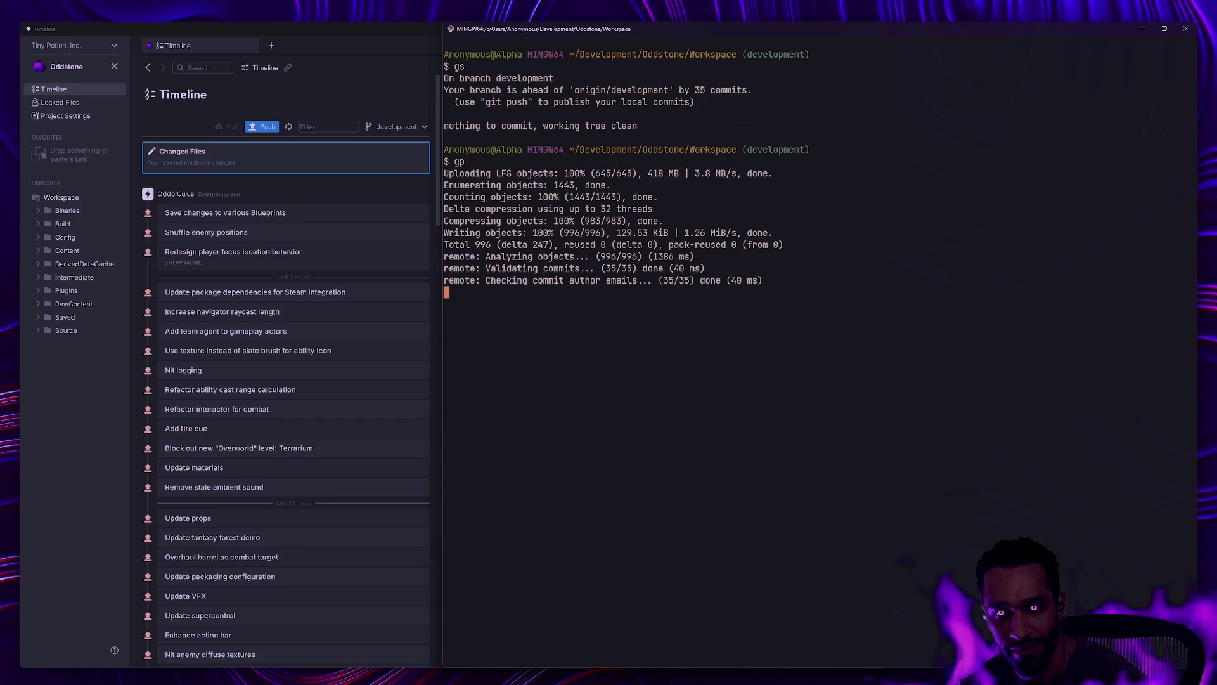
# Step: Clear the screen, recheck status, and return to Anchorpoint's timeline
pyautogui.write('clear')
pyautogui.press('Return')
pyautogui.write('gs')
pyautogui.press('Return')
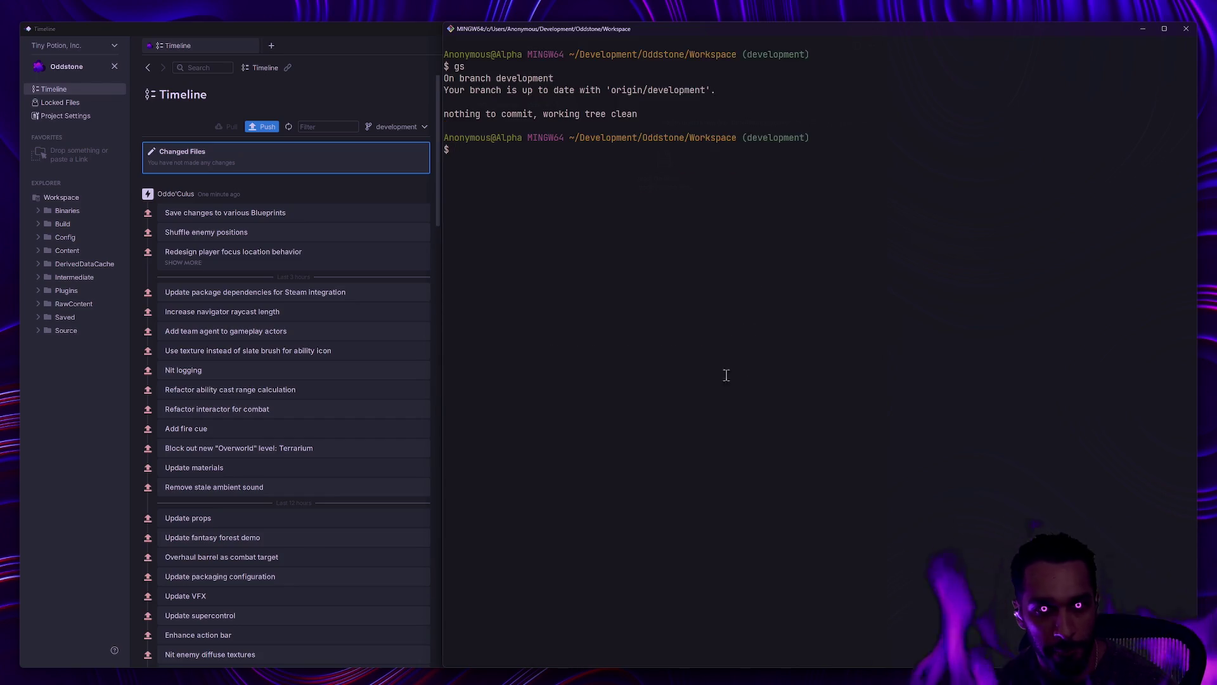
pyautogui.click(392, 88)
# Step: Refresh the Anchorpoint timeline and check W_Action_Tooltip in the 'Save changes to various Blueprints' commit
pyautogui.click(293, 127)
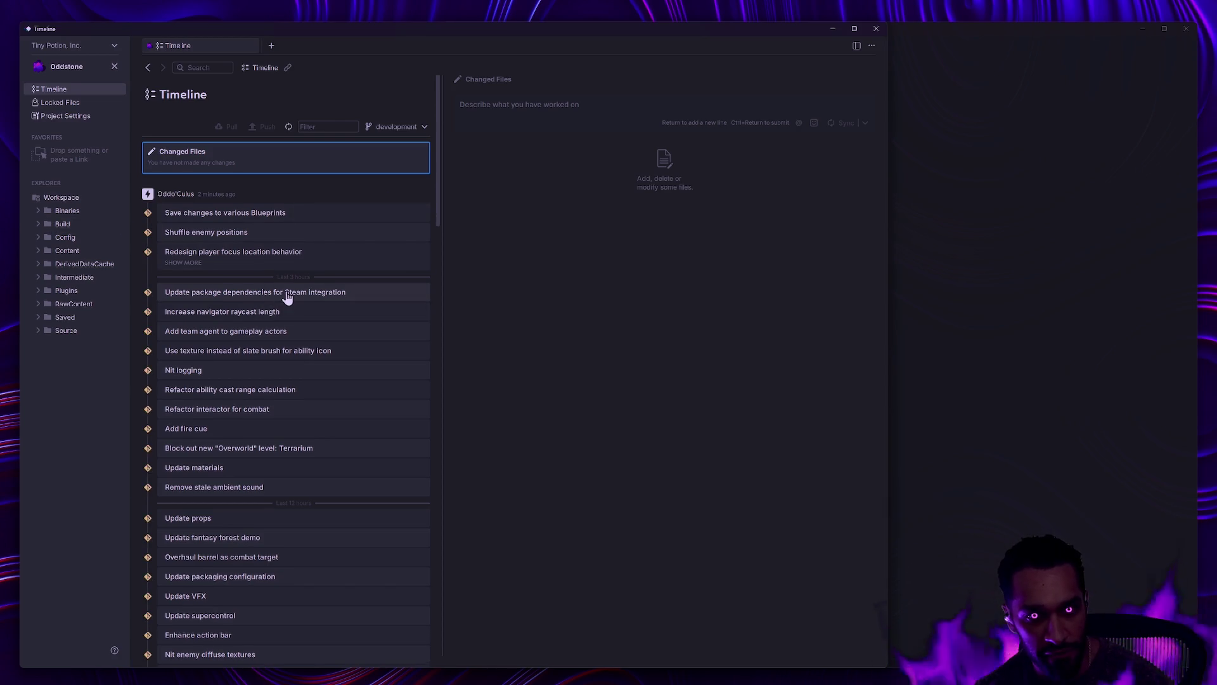
pyautogui.scroll(-3, 287, 297)
pyautogui.scroll(2, 324, 312)
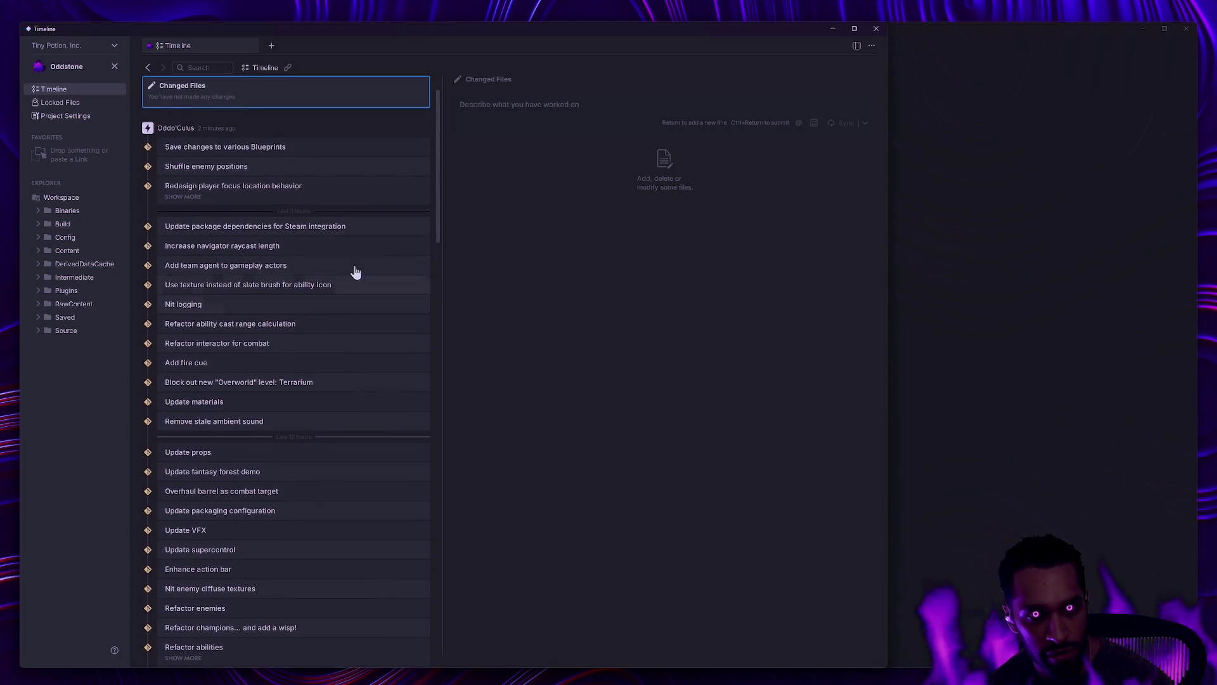
pyautogui.click(321, 151)
pyautogui.moveTo(515, 205)
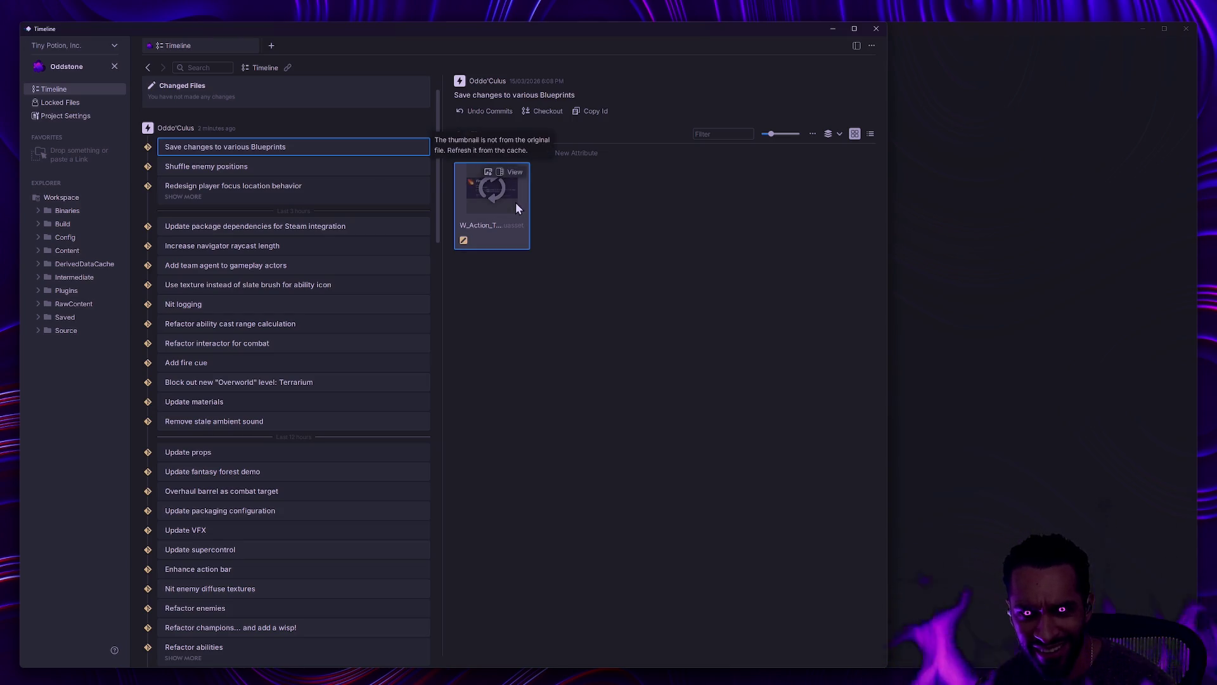
pyautogui.click(511, 173)
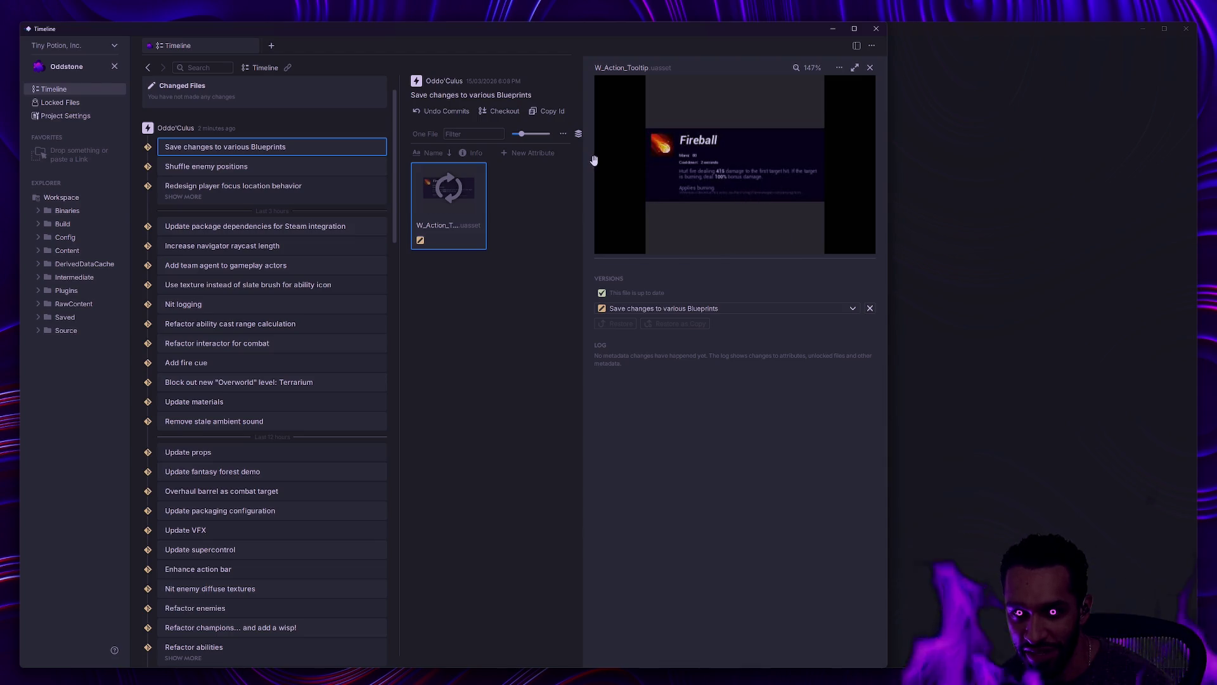
pyautogui.click(870, 67)
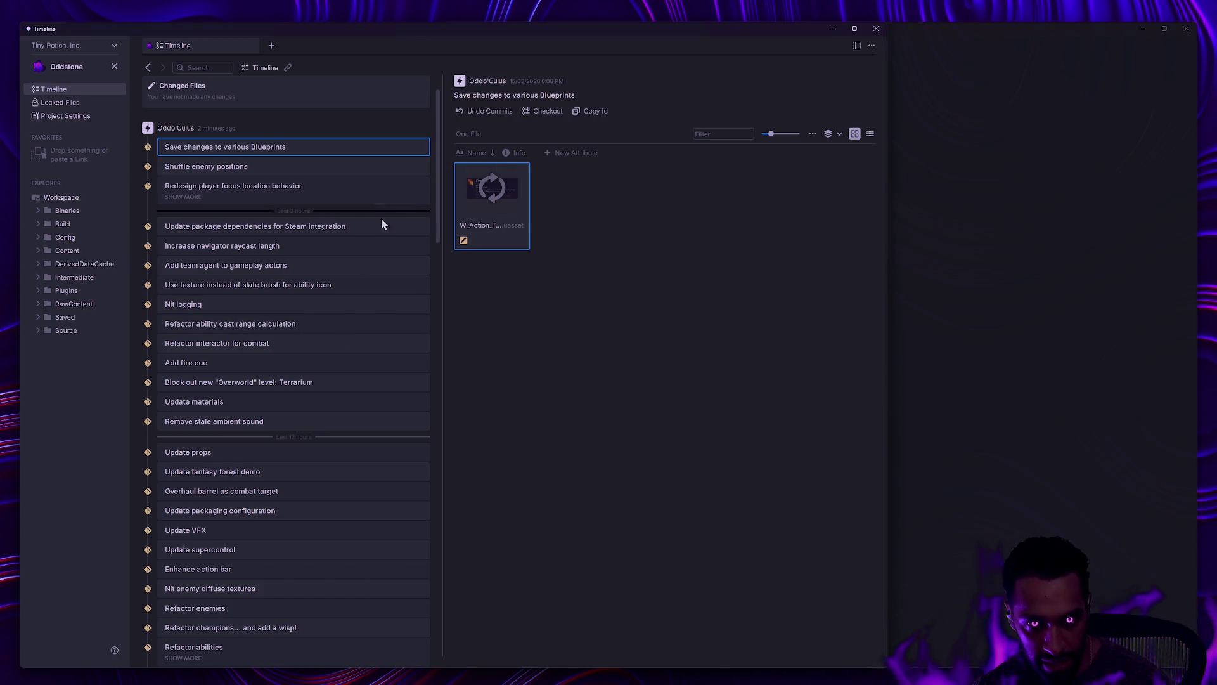
# Step: Clear the Git Bash terminal and switch back to Rider
pyautogui.scroll(-5, 400, 295)
pyautogui.scroll(3, 380, 304)
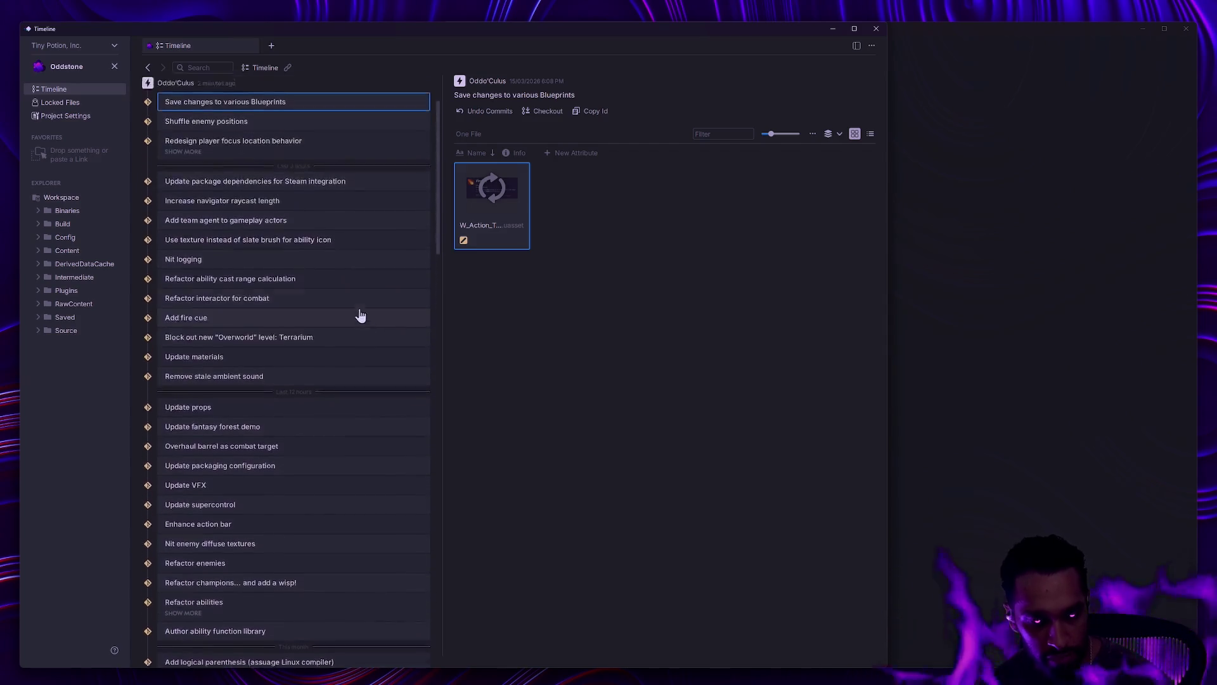
pyautogui.scroll(5, 365, 319)
pyautogui.click(1074, 307)
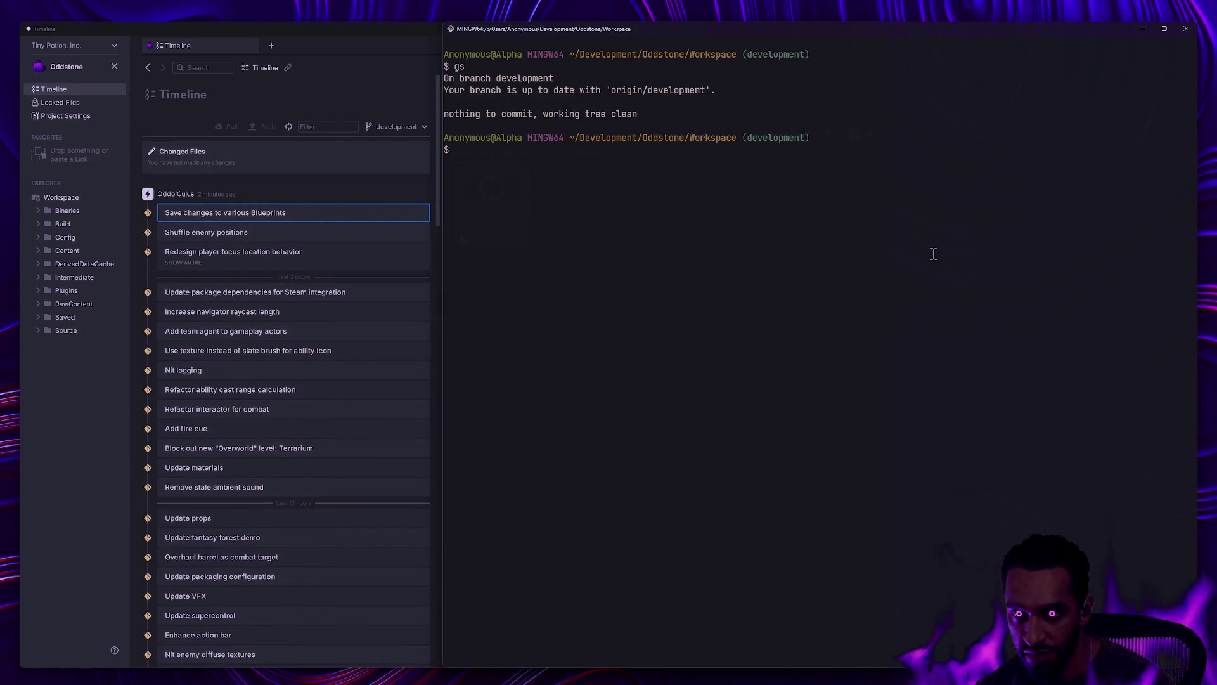
pyautogui.write('clear')
pyautogui.press('Return')
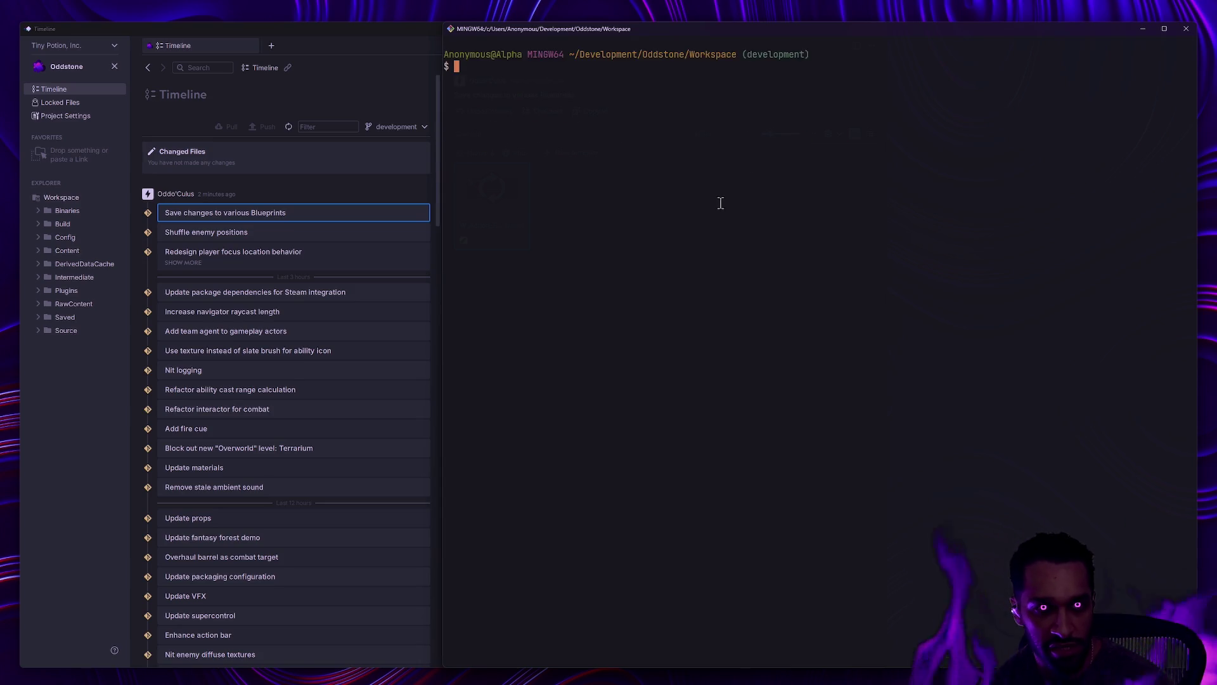
pyautogui.hotkey('alt', 'Tab')
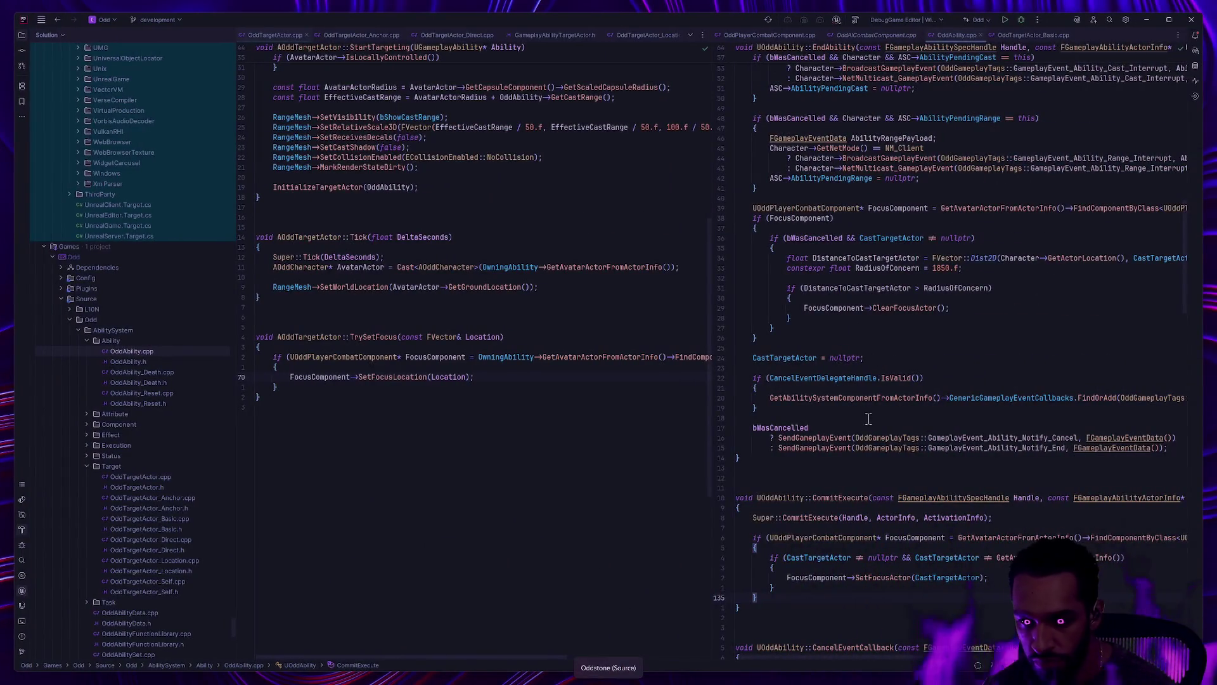
# Step: Hide Rider's project tree and scroll through the focus-component code in OddAbility.cpp
pyautogui.hotkey('alt', '1')
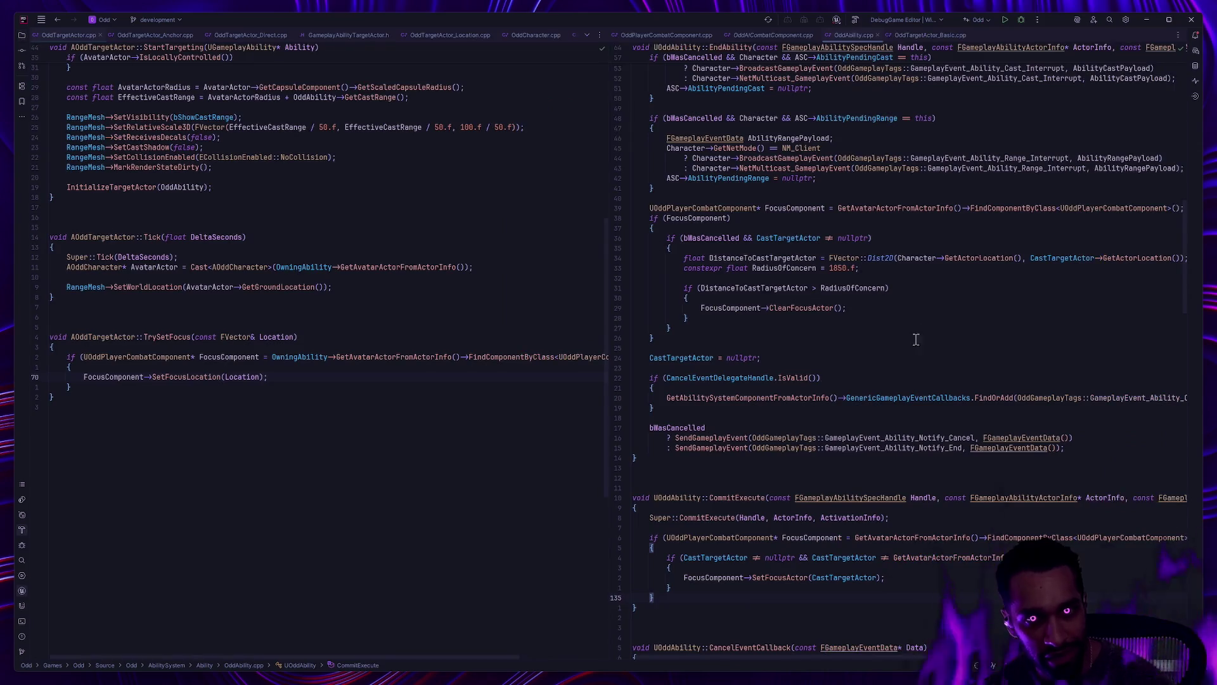
pyautogui.scroll(-2, 865, 412)
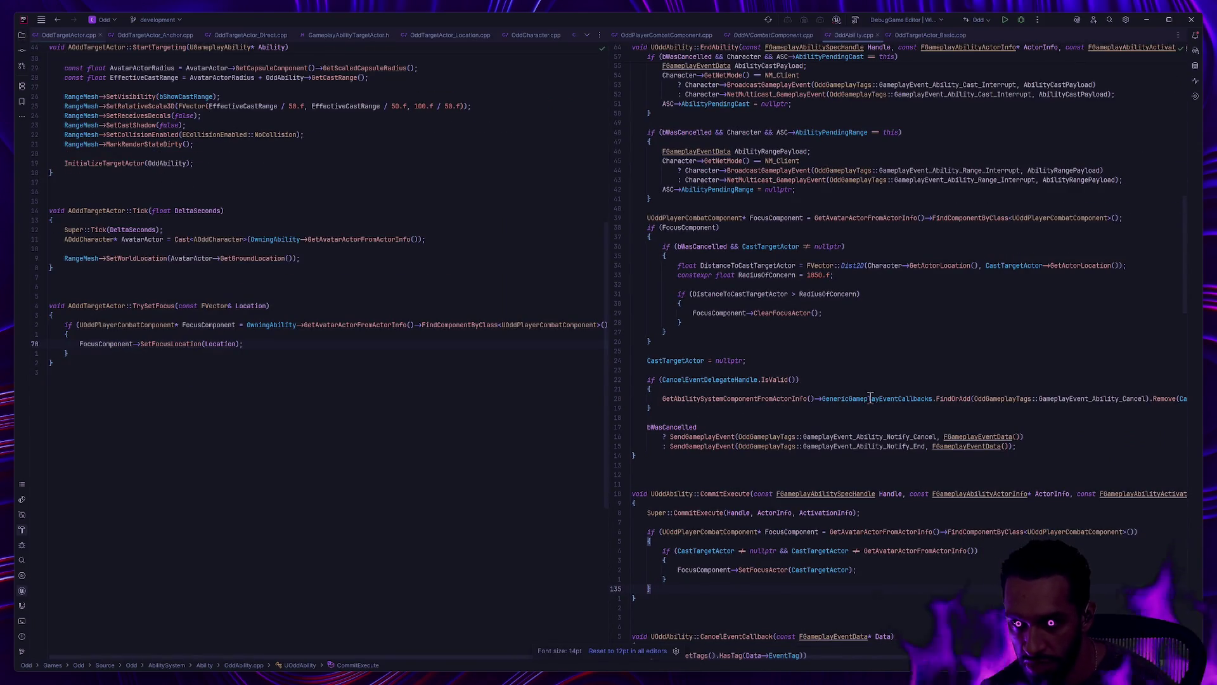
pyautogui.scroll(10, 878, 355)
pyautogui.scroll(-1, 878, 355)
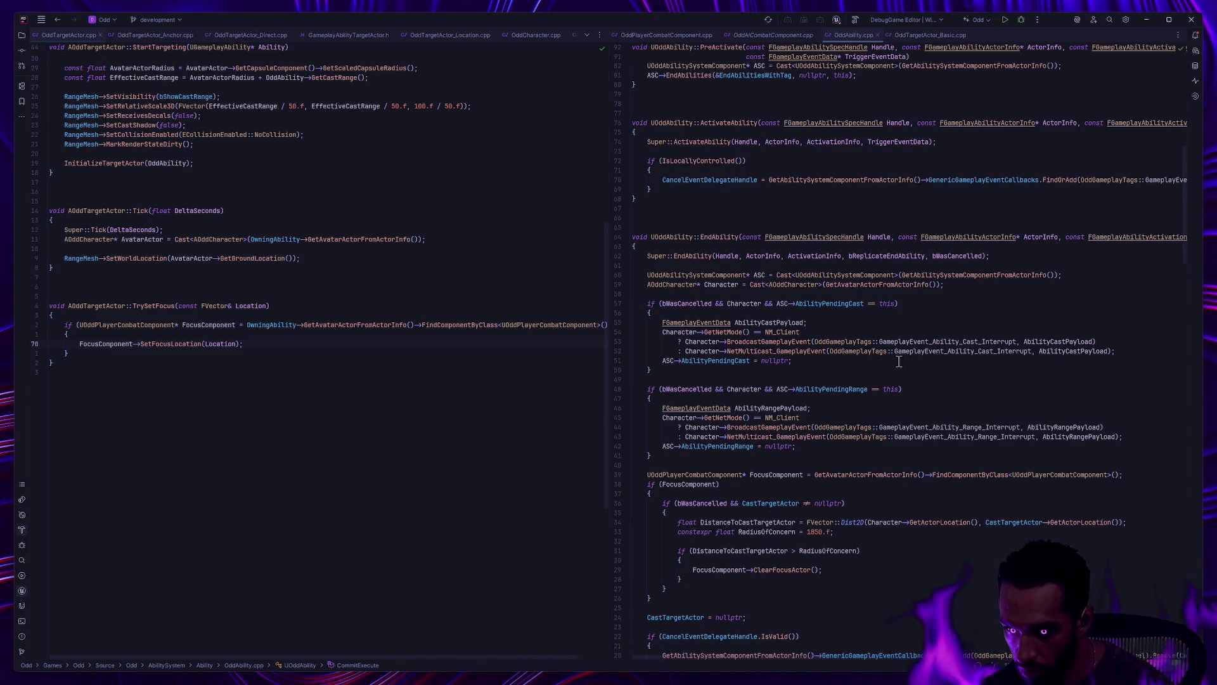
pyautogui.scroll(14, 905, 379)
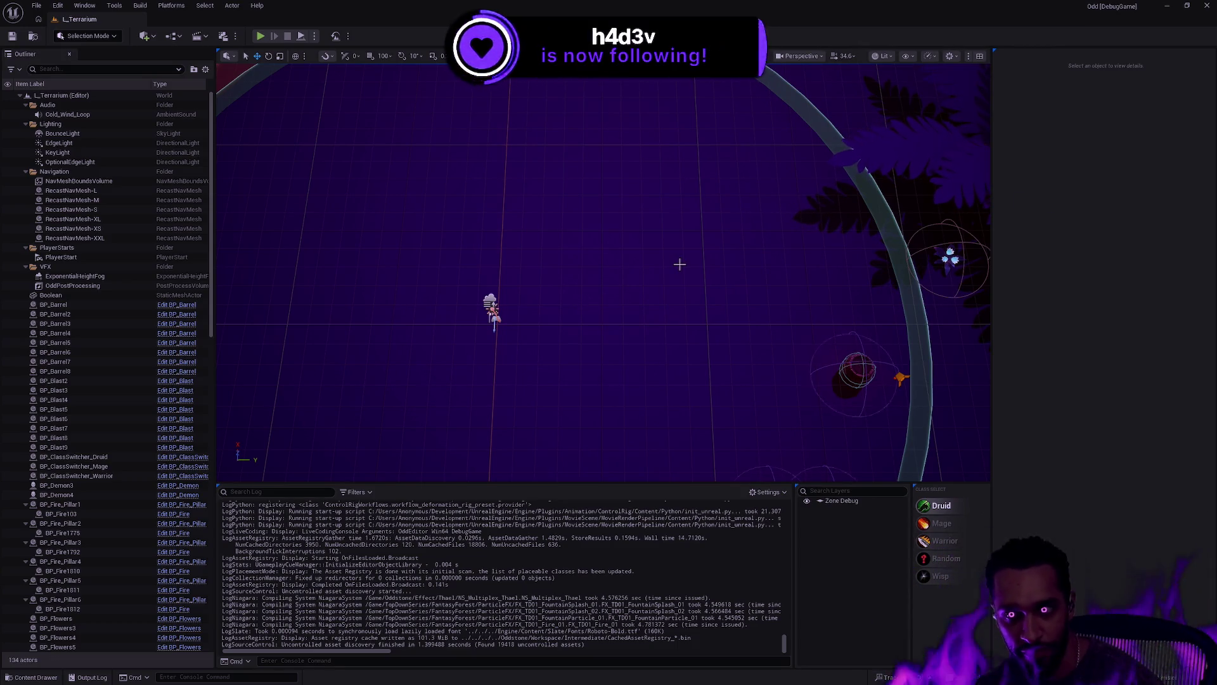
# Step: Play L_Terrarium in the editor, move Yama, and make the game view full screen
pyautogui.hotkey('alt', 'p')
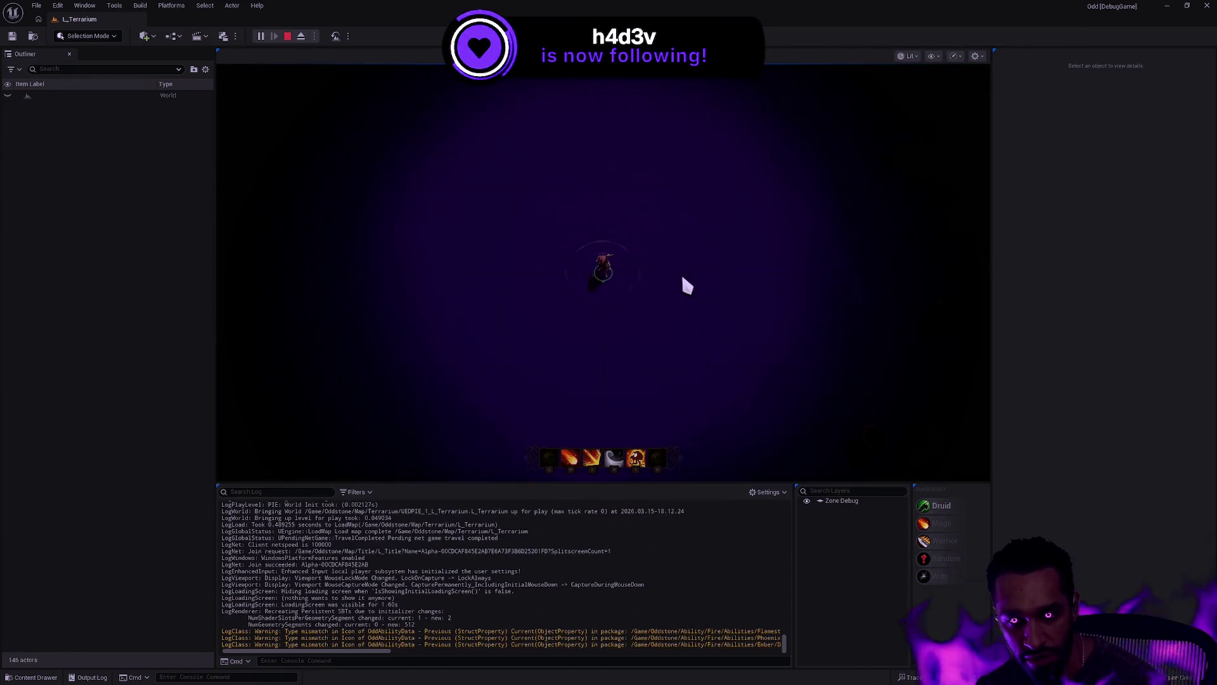
pyautogui.click(653, 346)
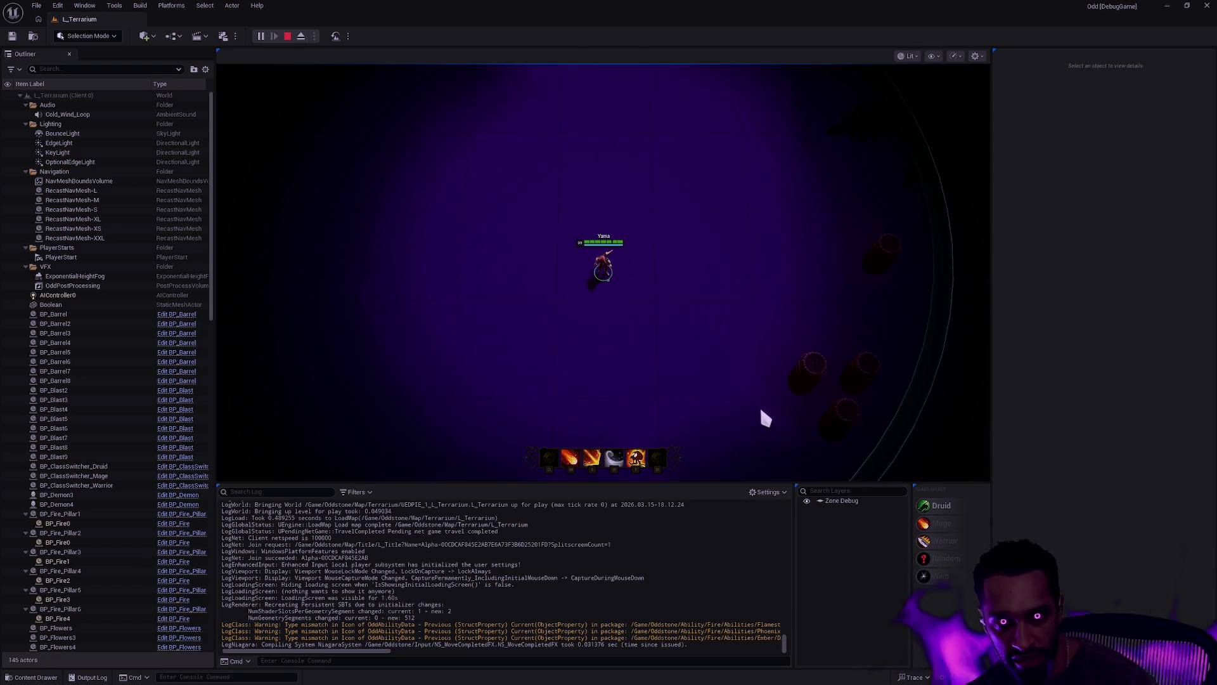
pyautogui.press('F11')
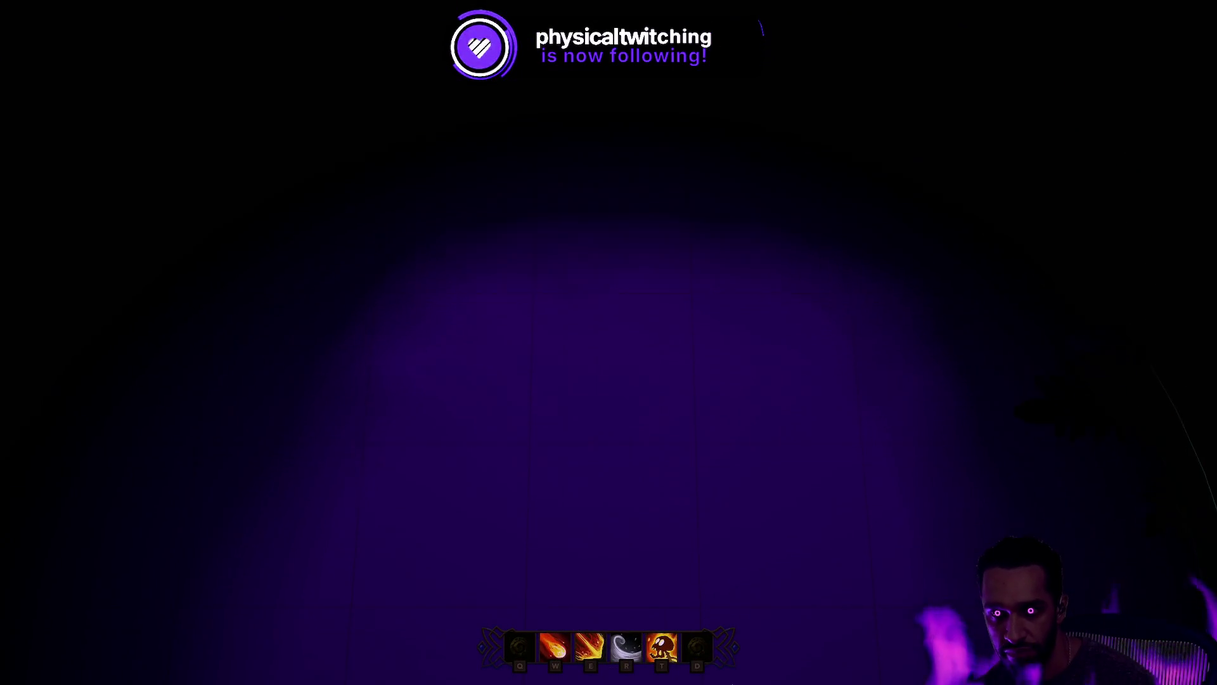
# Step: Walk Yama up toward the enemies and attack them with W, E and T abilities
pyautogui.rightClick(603, 408)
pyautogui.press('F11')
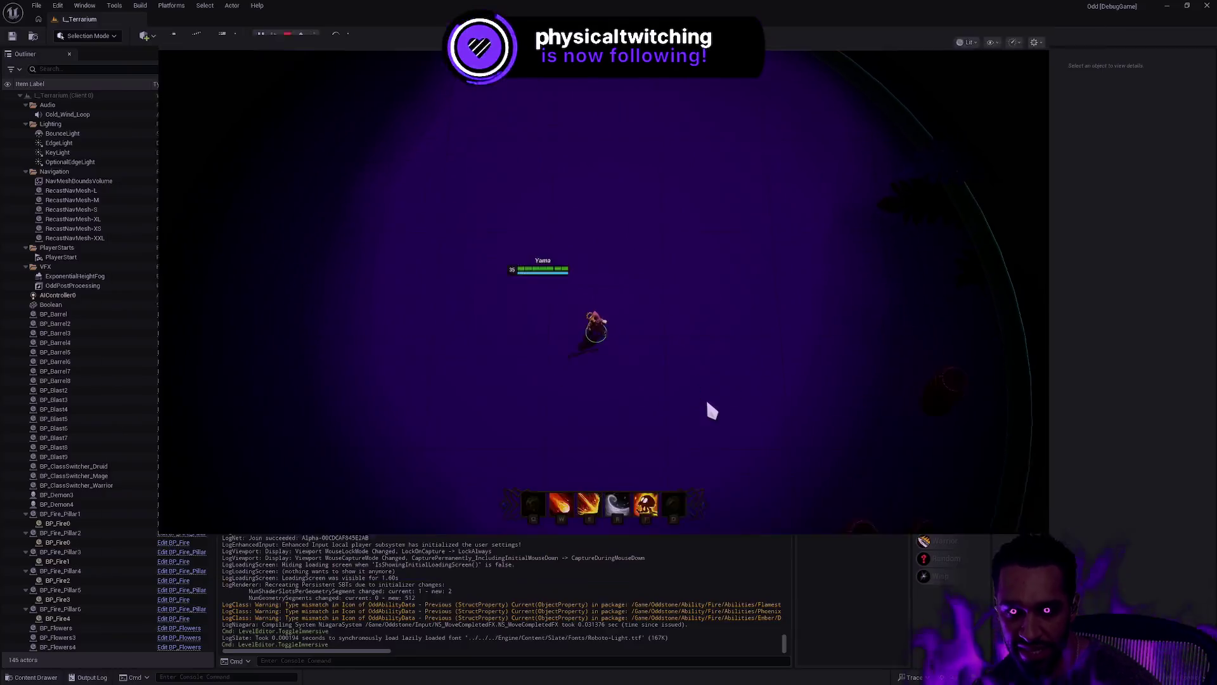
pyautogui.press('F11')
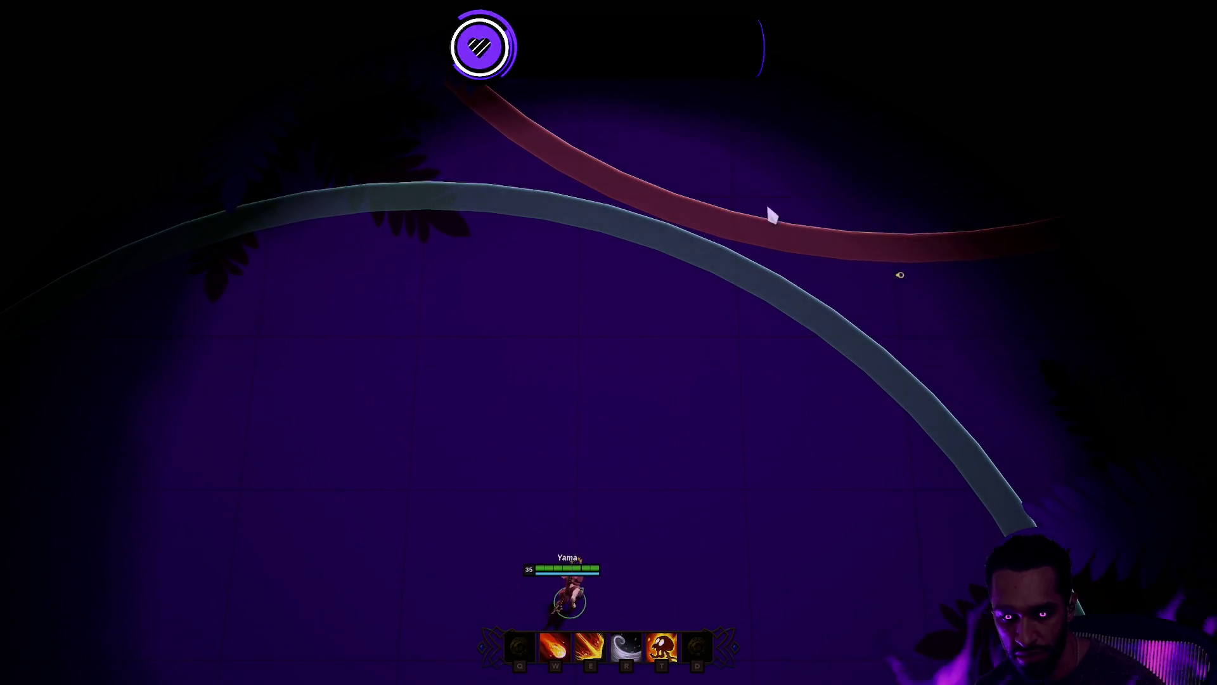
pyautogui.rightClick(750, 185)
pyautogui.rightClick(691, 253)
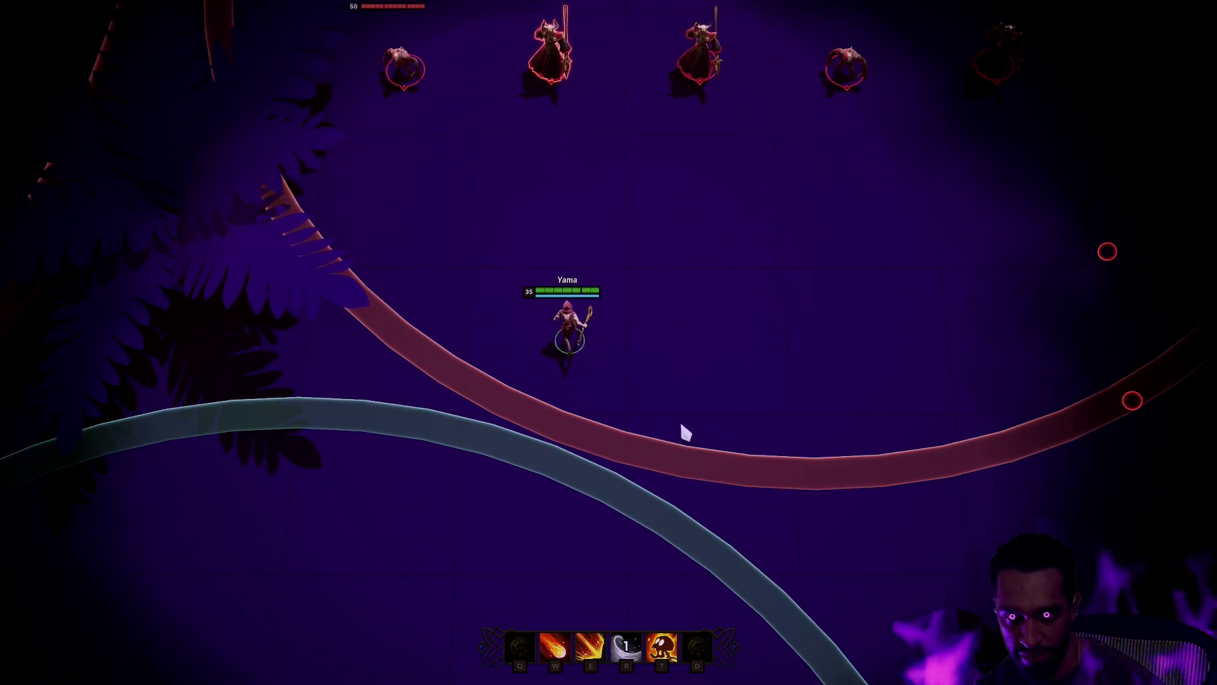
pyautogui.rightClick(590, 491)
pyautogui.press('w')
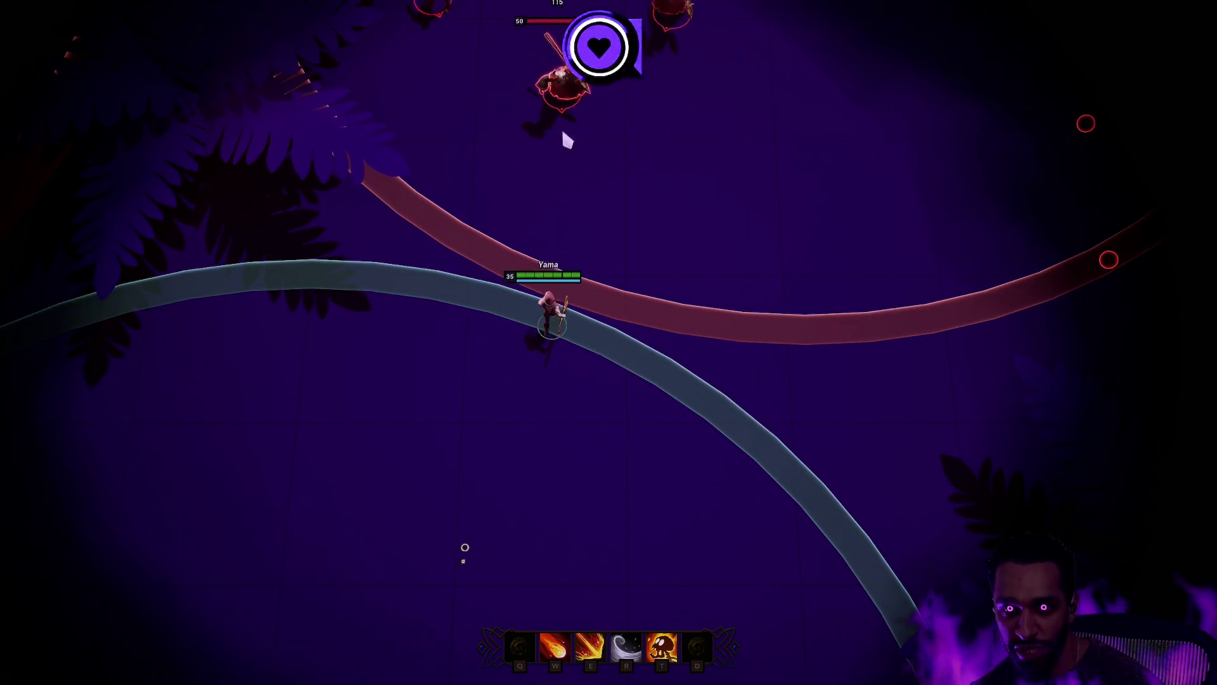
pyautogui.rightClick(503, 489)
pyautogui.press('e')
pyautogui.rightClick(244, 516)
pyautogui.press('t')
pyautogui.rightClick(302, 435)
pyautogui.press('w')
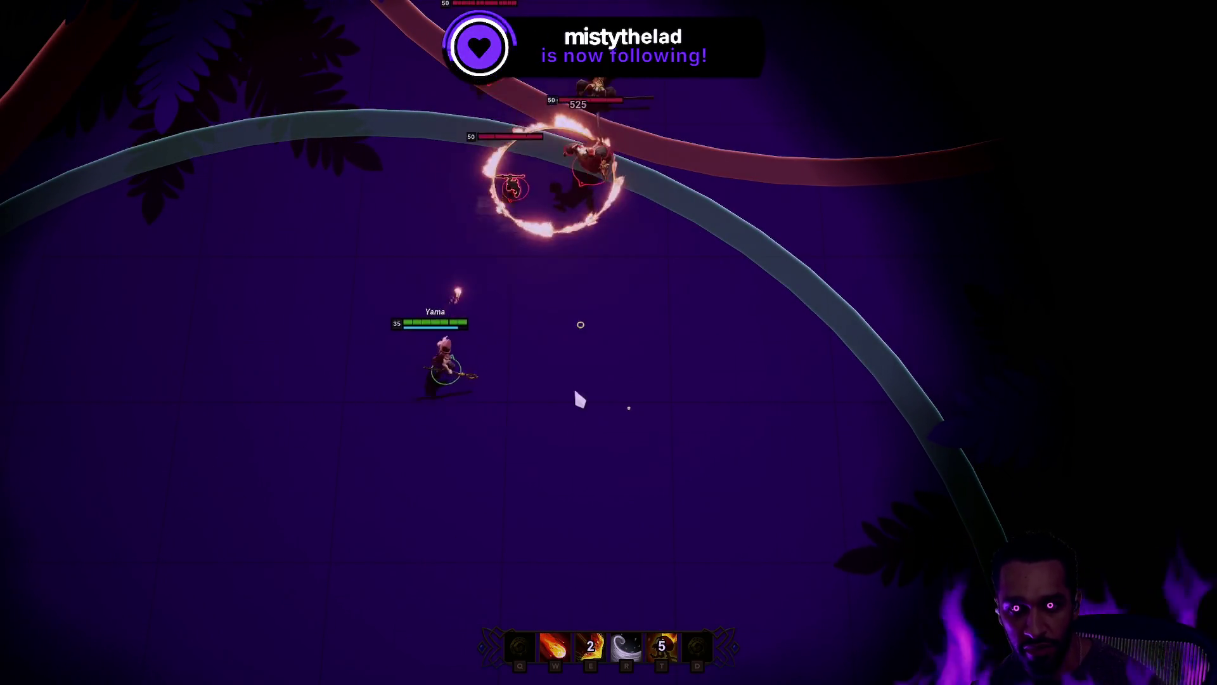
pyautogui.rightClick(545, 468)
pyautogui.rightClick(557, 512)
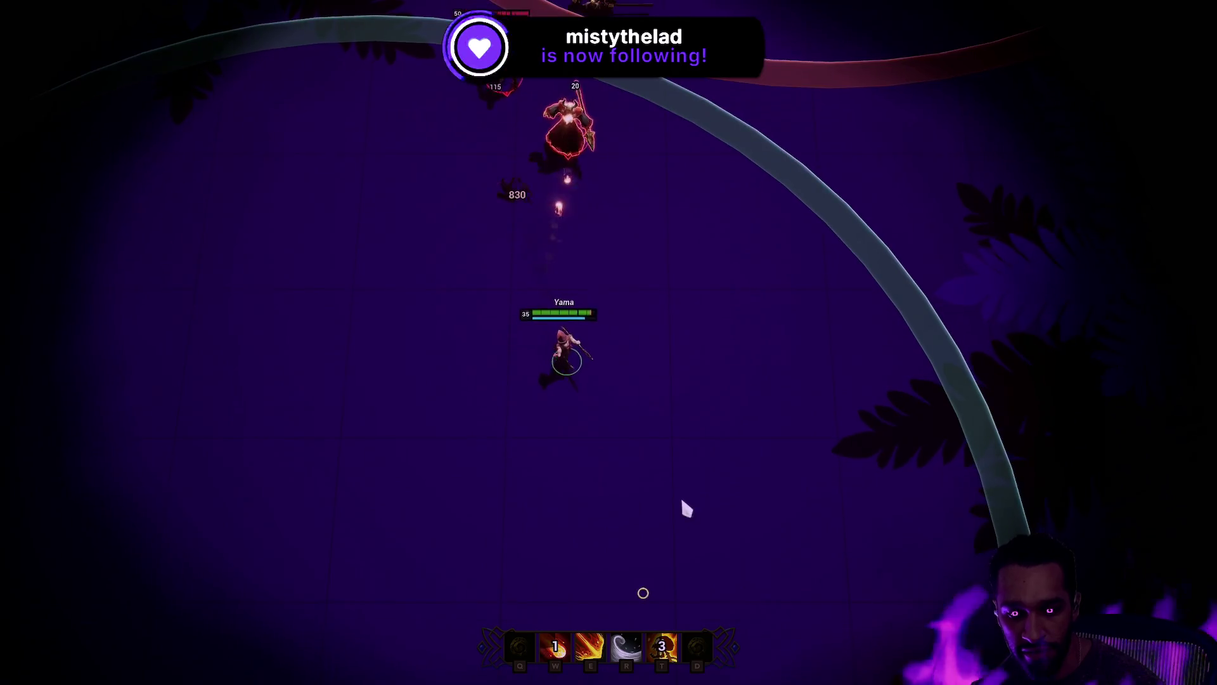
# Step: Keep fighting the enemies as Yama with W, E, T and R while repositioning
pyautogui.rightClick(699, 456)
pyautogui.rightClick(727, 467)
pyautogui.rightClick(834, 368)
pyautogui.press('w')
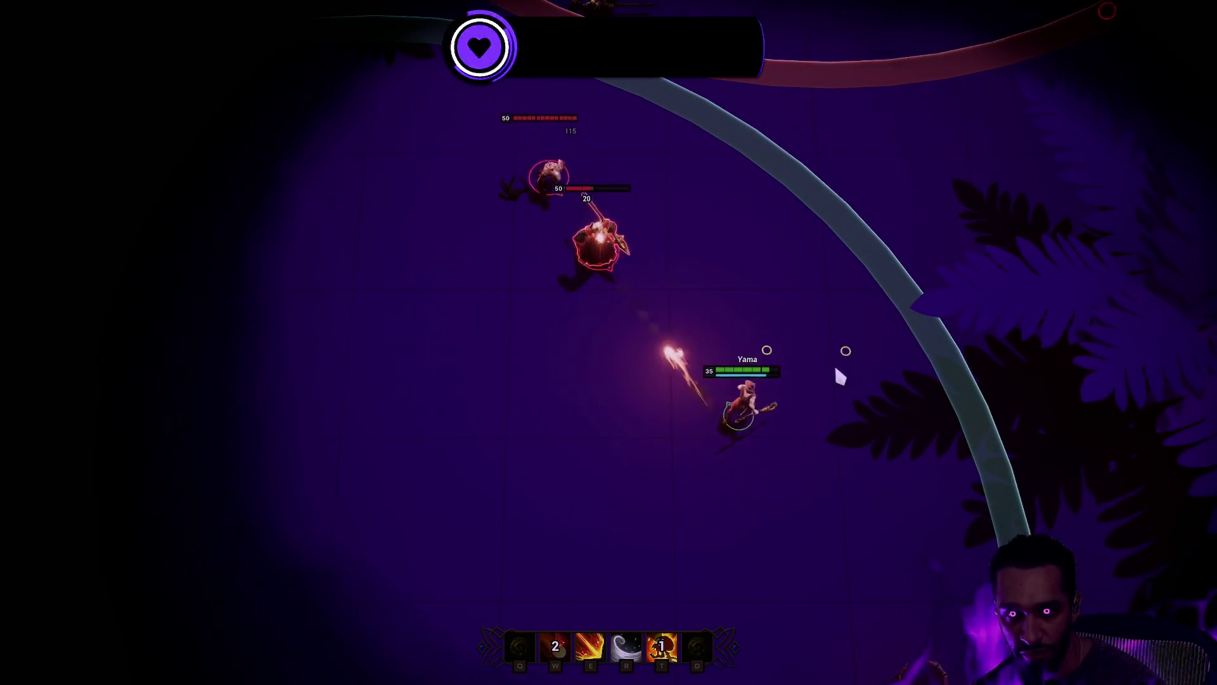
pyautogui.rightClick(883, 336)
pyautogui.press('e')
pyautogui.press('t')
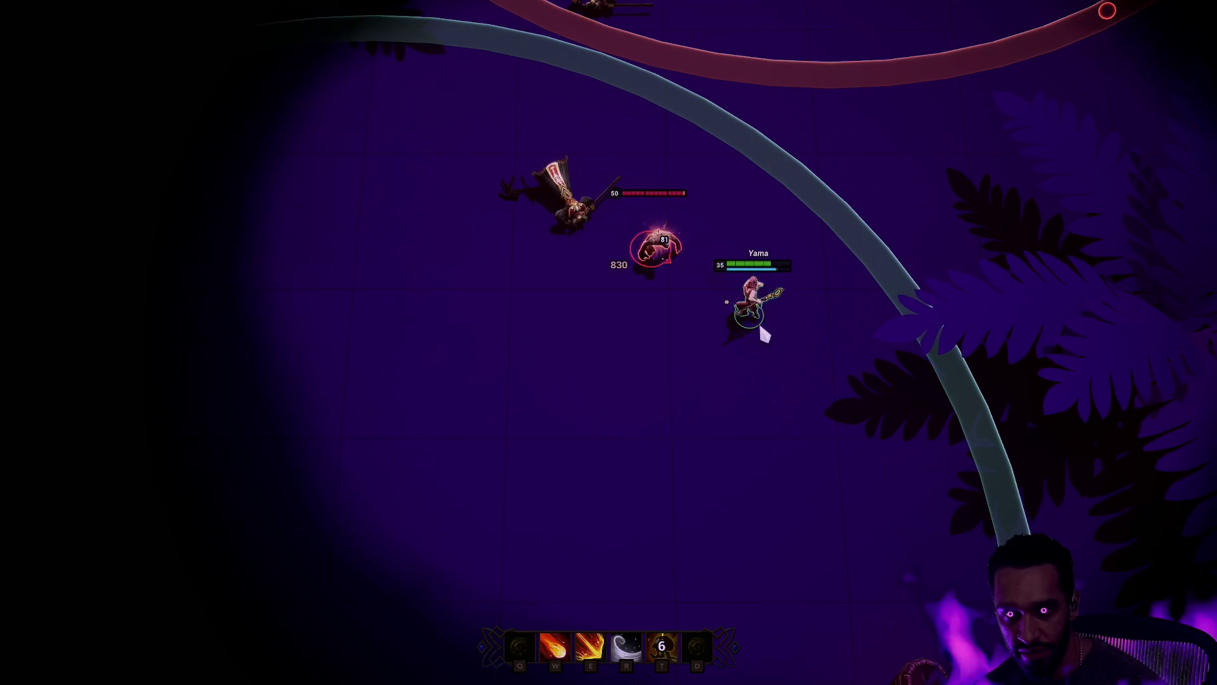
pyautogui.press('w')
pyautogui.rightClick(837, 388)
pyautogui.rightClick(900, 414)
pyautogui.rightClick(628, 562)
pyautogui.press('r')
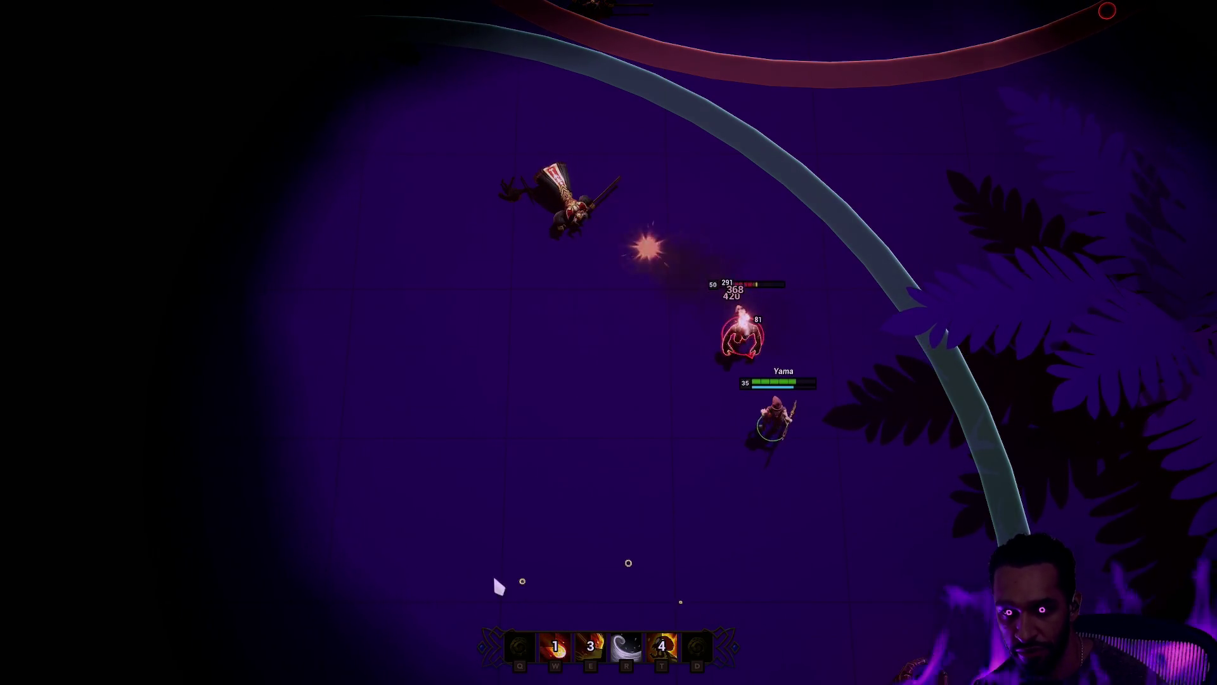
pyautogui.rightClick(488, 576)
pyautogui.rightClick(444, 561)
pyautogui.press('w')
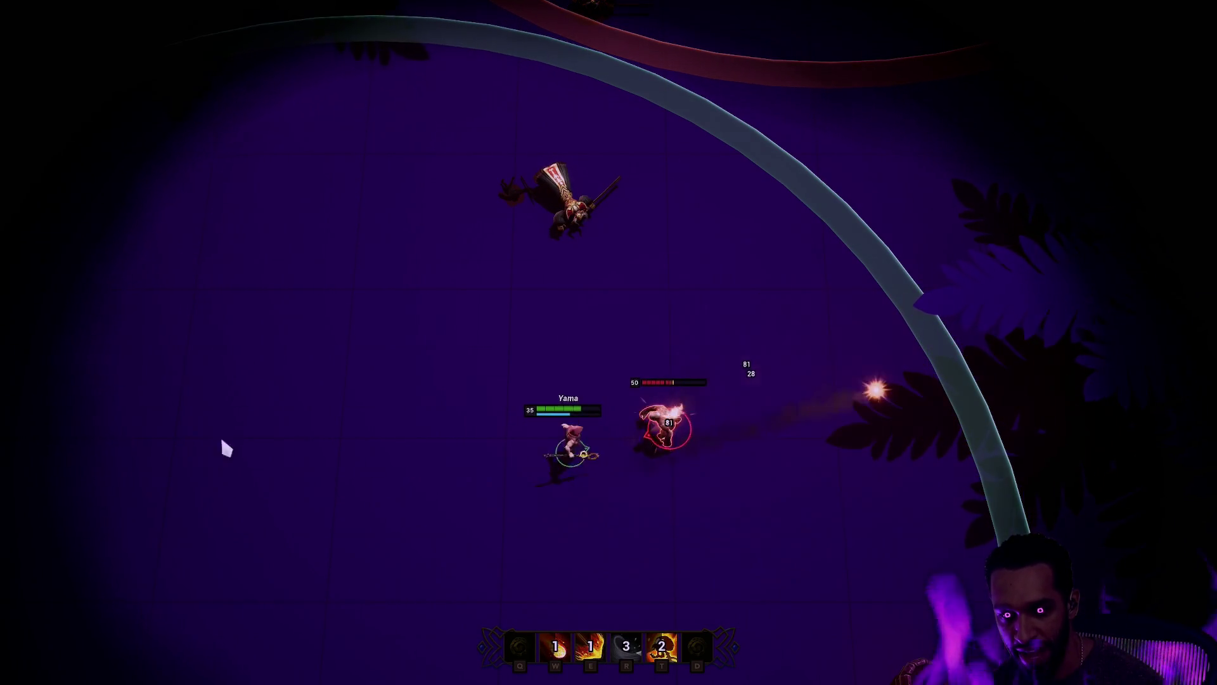
# Step: Cross the arena to the left and hit the enemy with W, T and E fire abilities
pyautogui.rightClick(250, 416)
pyautogui.rightClick(117, 381)
pyautogui.rightClick(63, 384)
pyautogui.press('w')
pyautogui.press('t')
pyautogui.rightClick(122, 374)
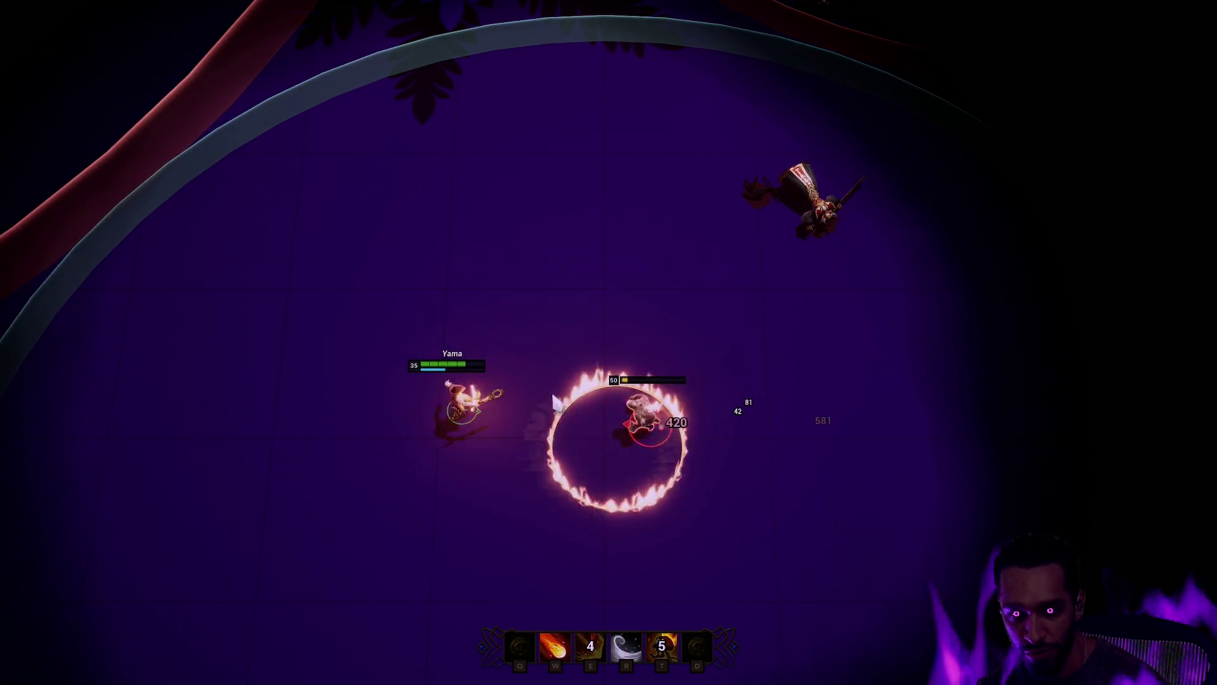
pyautogui.press('e')
pyautogui.rightClick(530, 340)
pyautogui.rightClick(613, 353)
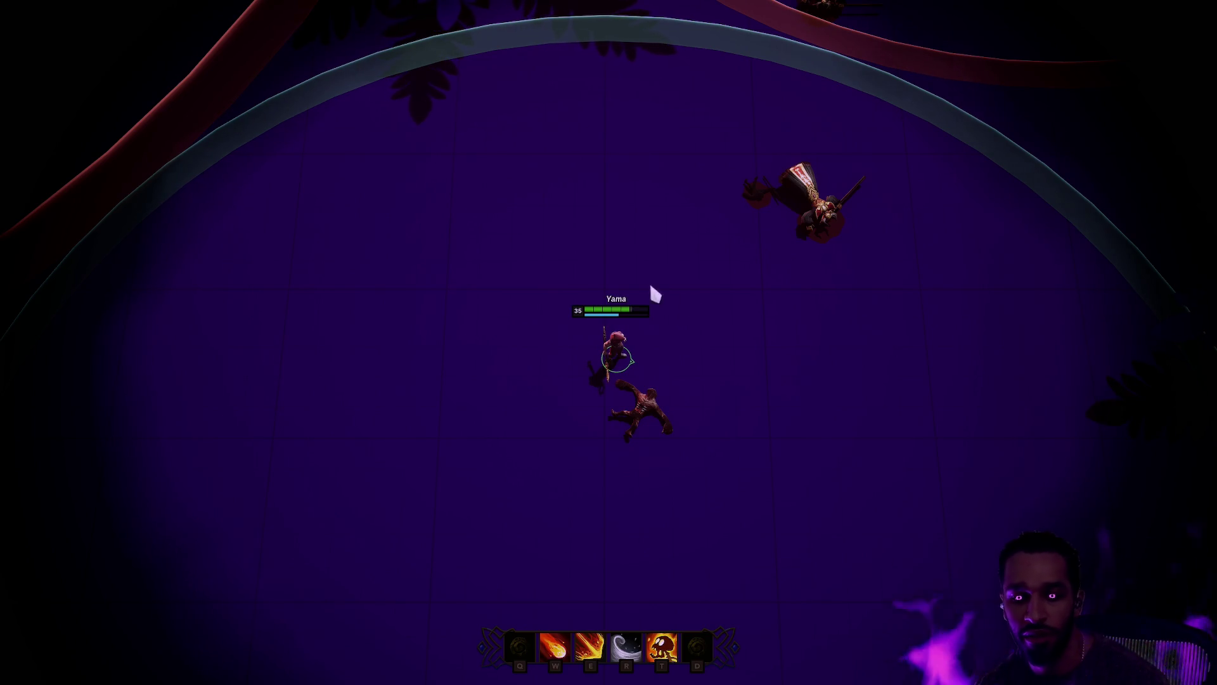
# Step: Walk Yama to the Druid pillar and switch the character to the Druid Ani
pyautogui.press('e')
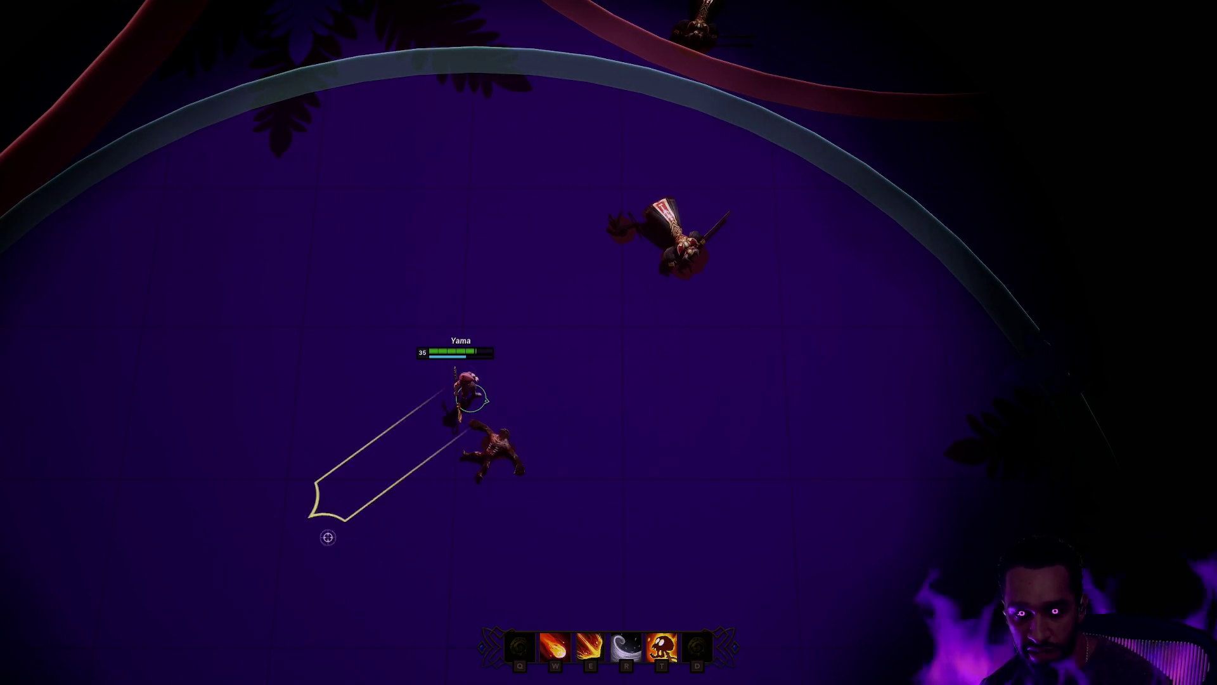
pyautogui.rightClick(642, 434)
pyautogui.rightClick(832, 396)
pyautogui.rightClick(732, 516)
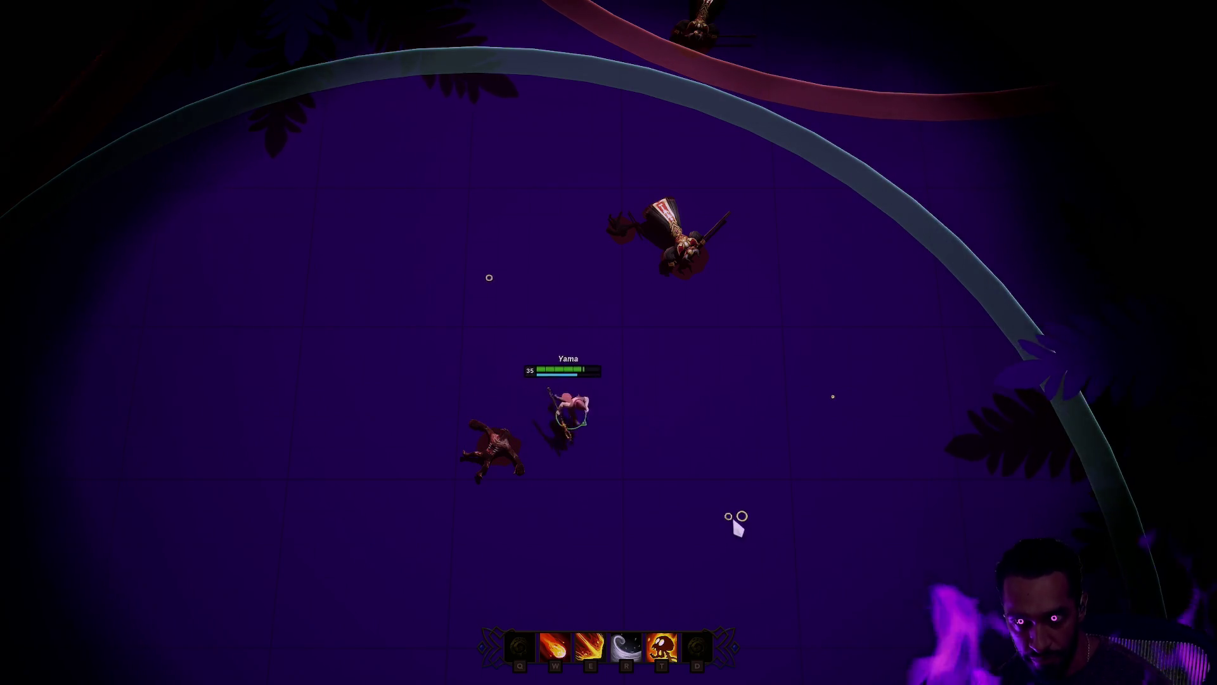
pyautogui.rightClick(495, 462)
pyautogui.press('r')
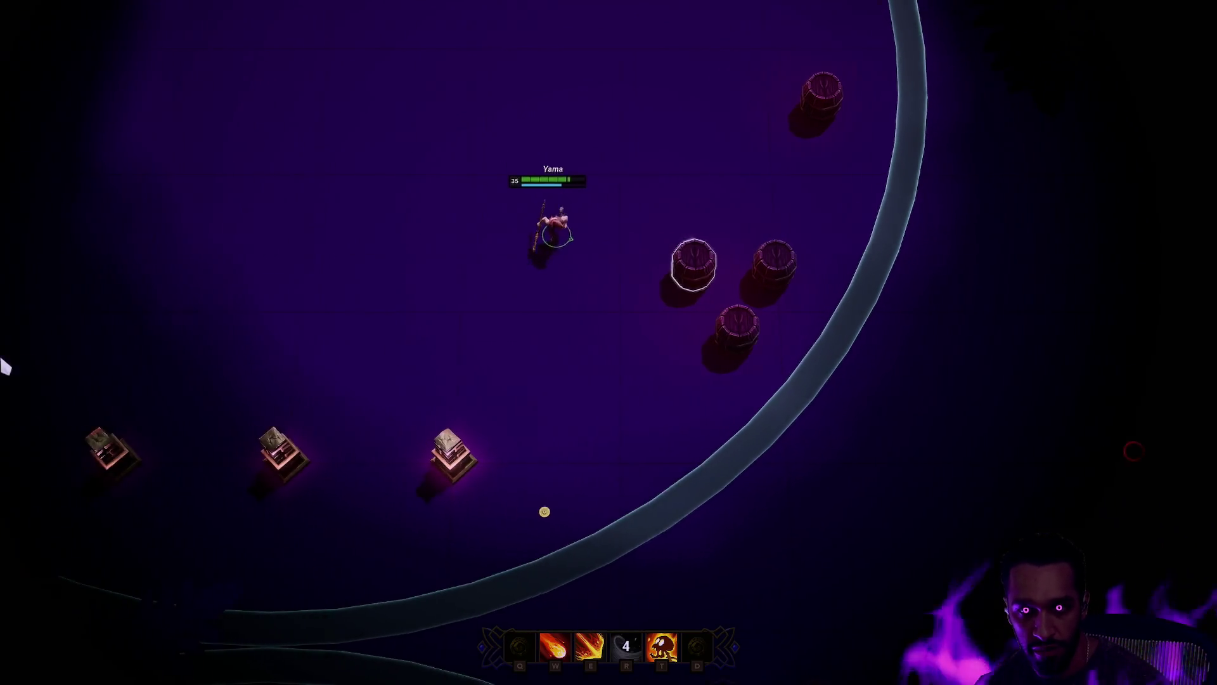
pyautogui.rightClick(436, 441)
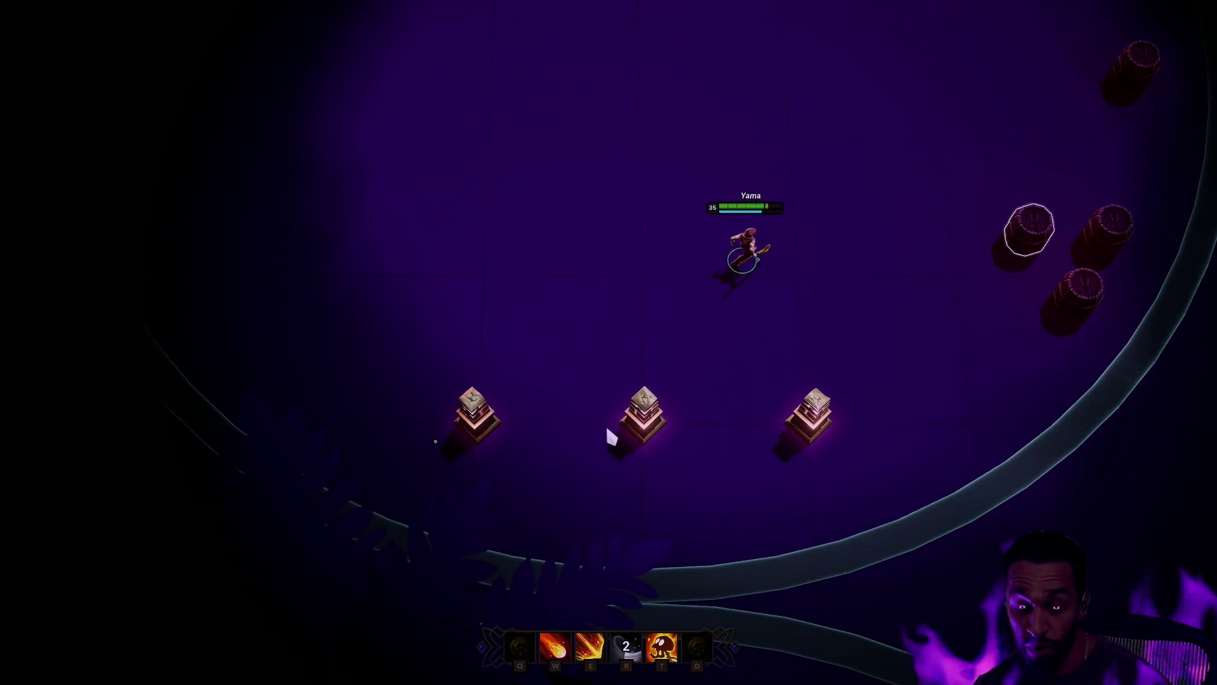
pyautogui.rightClick(584, 406)
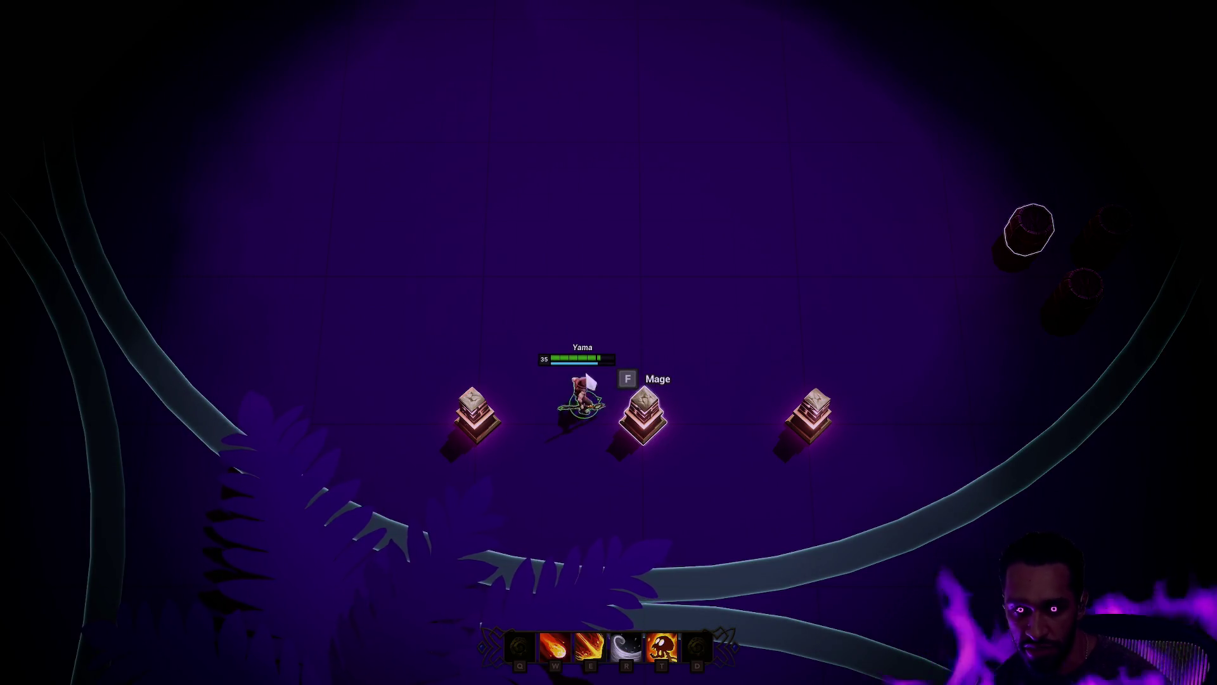
pyautogui.rightClick(695, 421)
pyautogui.rightClick(424, 416)
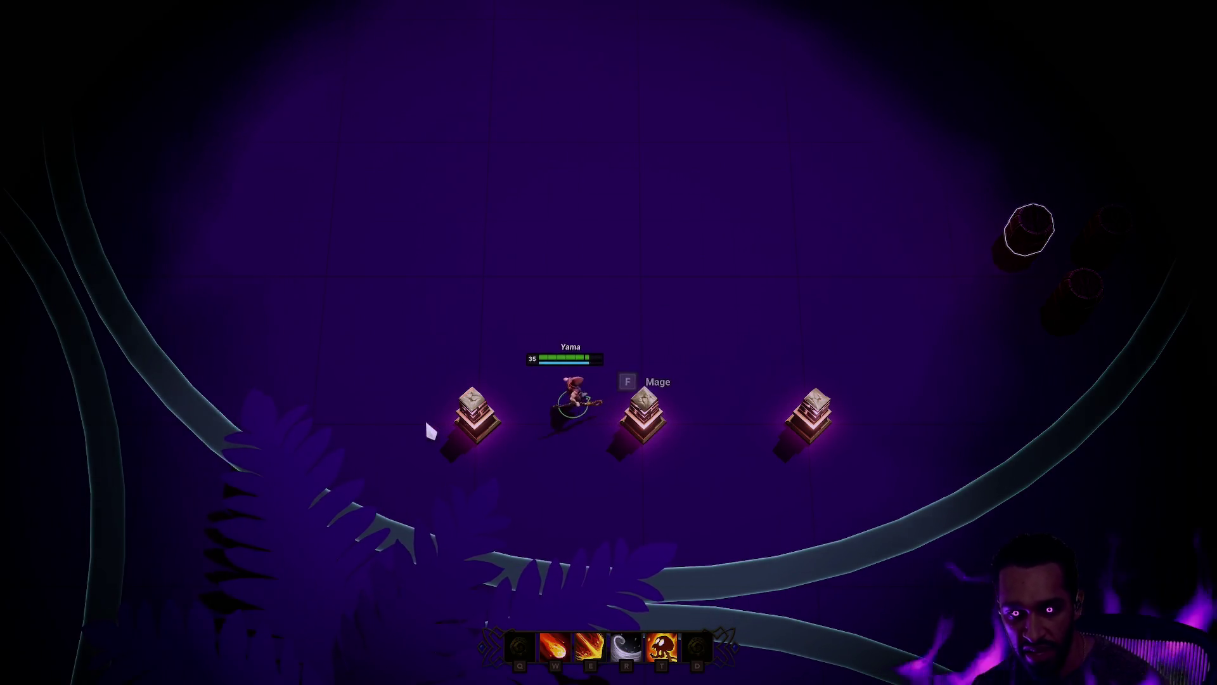
pyautogui.rightClick(543, 412)
pyautogui.rightClick(721, 306)
pyautogui.press('f')
# Step: Walk Ani to the barrels, cast E at them, and use W for a shield and heal
pyautogui.rightClick(865, 245)
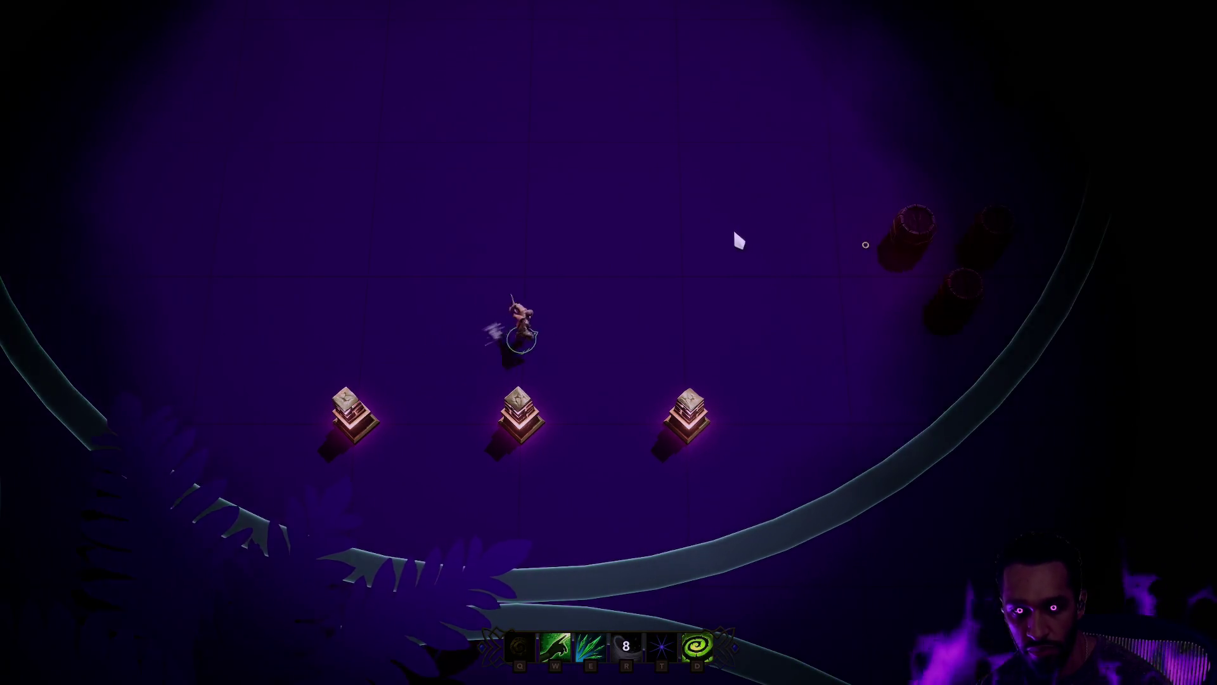
pyautogui.rightClick(631, 83)
pyautogui.rightClick(681, 119)
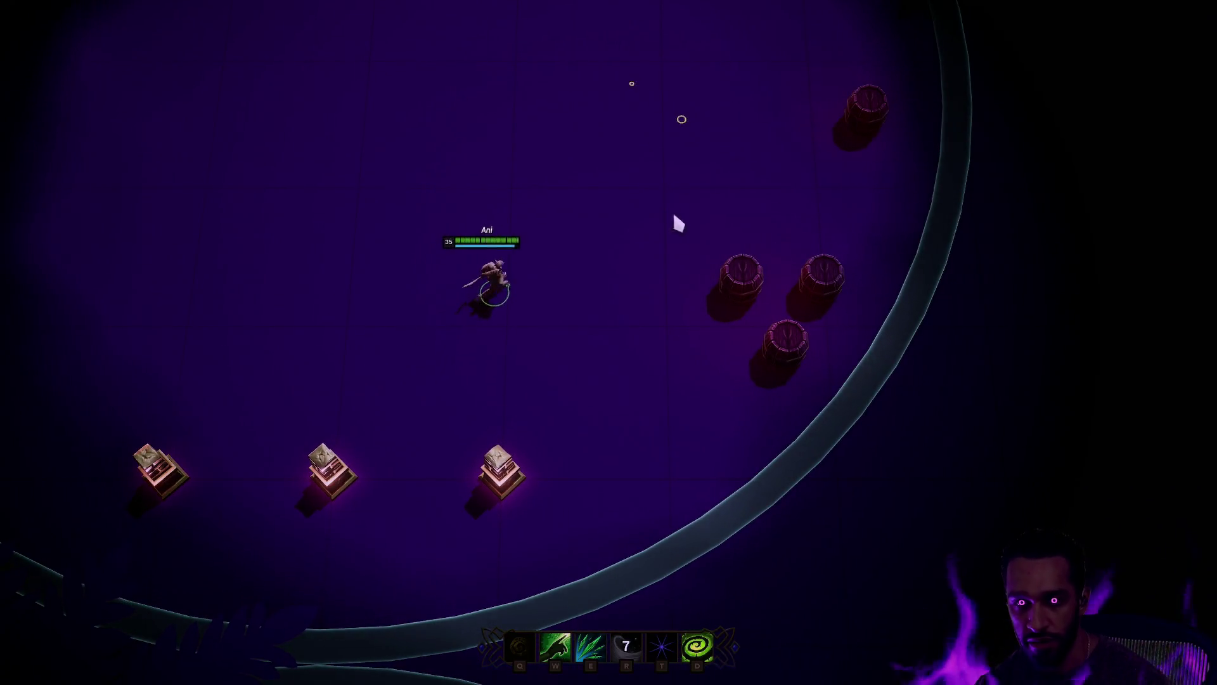
pyautogui.rightClick(696, 147)
pyautogui.rightClick(682, 170)
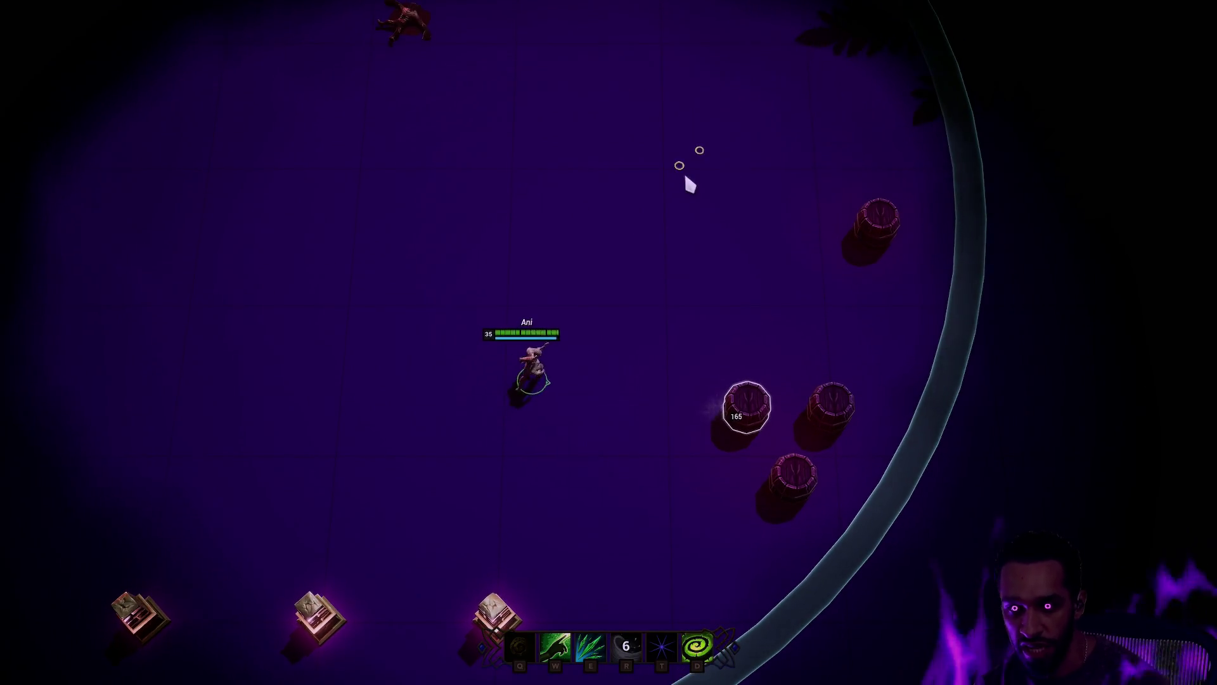
pyautogui.rightClick(680, 283)
pyautogui.rightClick(666, 337)
pyautogui.rightClick(557, 408)
pyautogui.rightClick(641, 421)
pyautogui.rightClick(690, 462)
pyautogui.rightClick(652, 530)
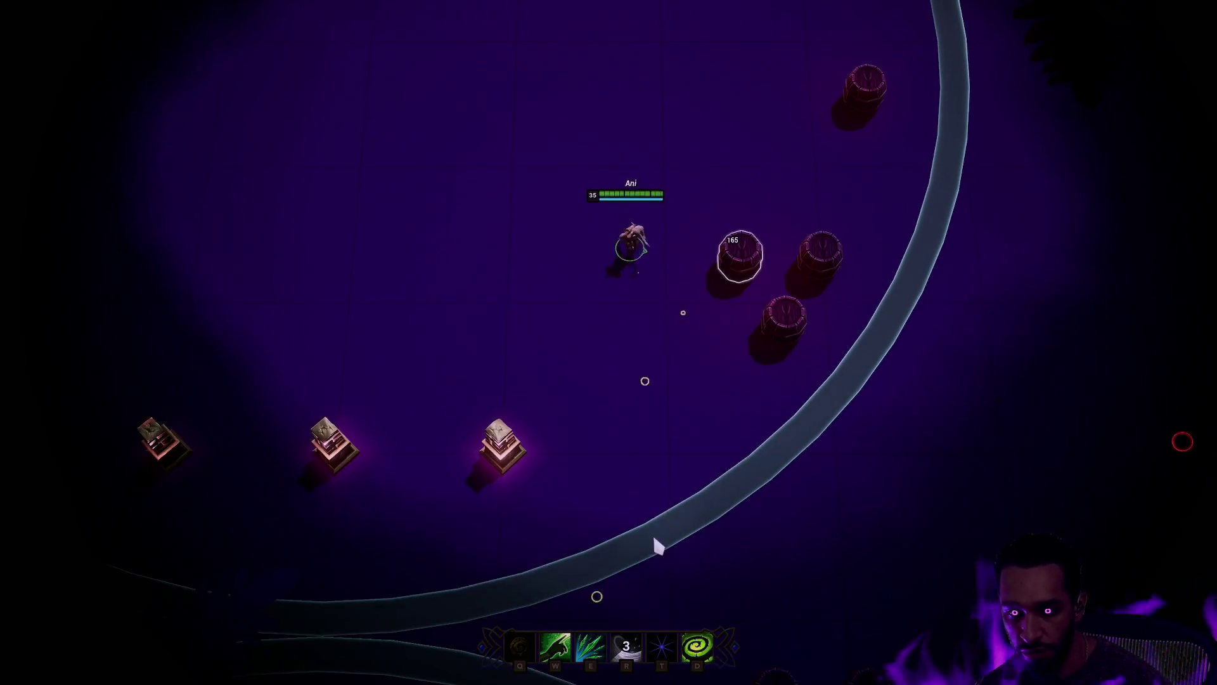
pyautogui.press('e')
pyautogui.rightClick(473, 364)
pyautogui.rightClick(643, 415)
pyautogui.press('w')
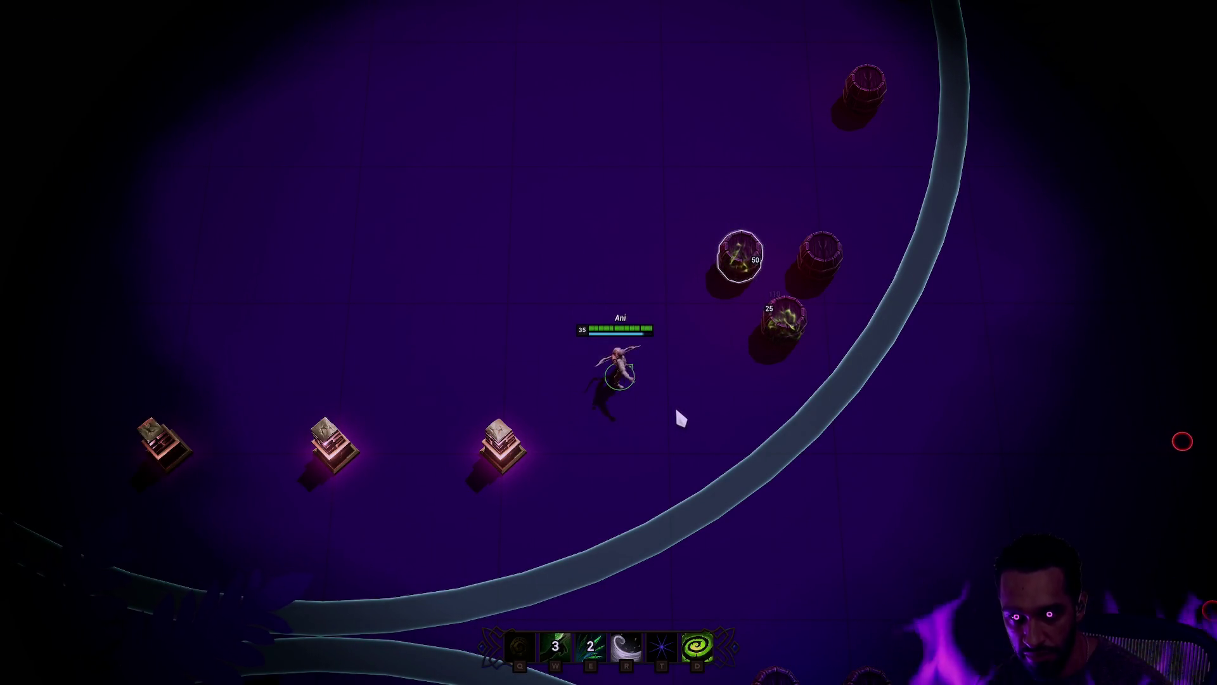
# Step: Attack the barrels with Ani's E and D abilities, then walk along the curved path
pyautogui.rightClick(698, 573)
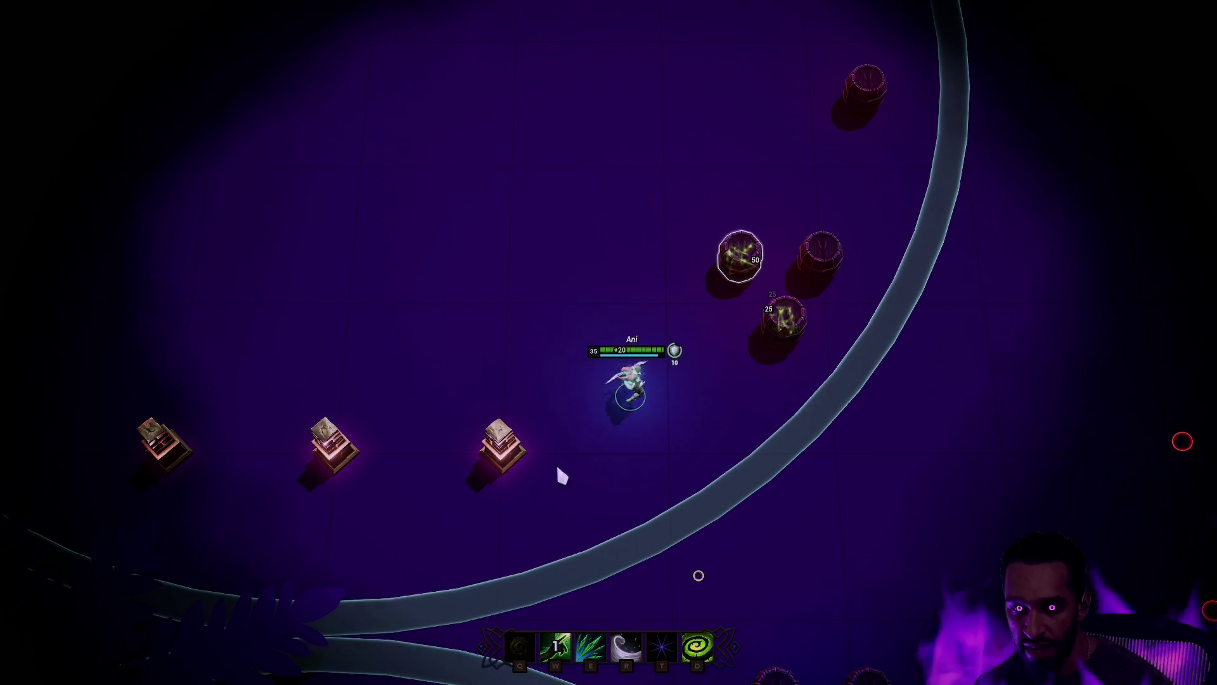
pyautogui.rightClick(528, 253)
pyautogui.rightClick(613, 269)
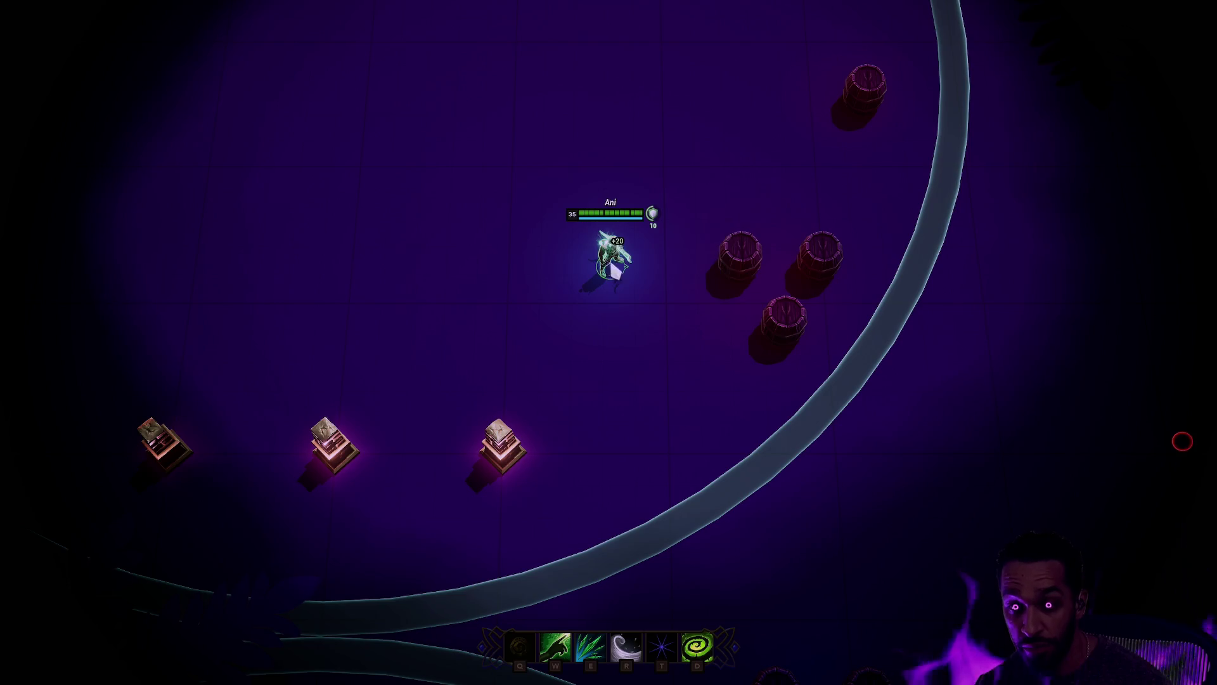
pyautogui.rightClick(653, 415)
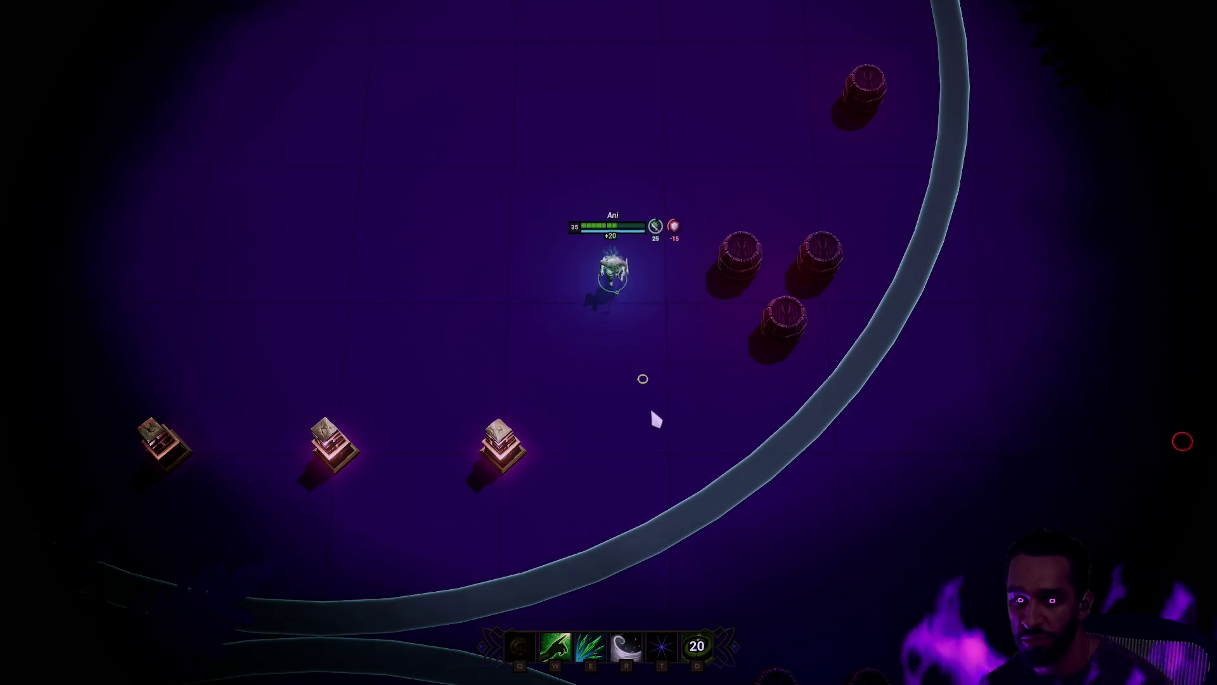
pyautogui.press('e')
pyautogui.press('d')
pyautogui.rightClick(755, 371)
pyautogui.rightClick(544, 271)
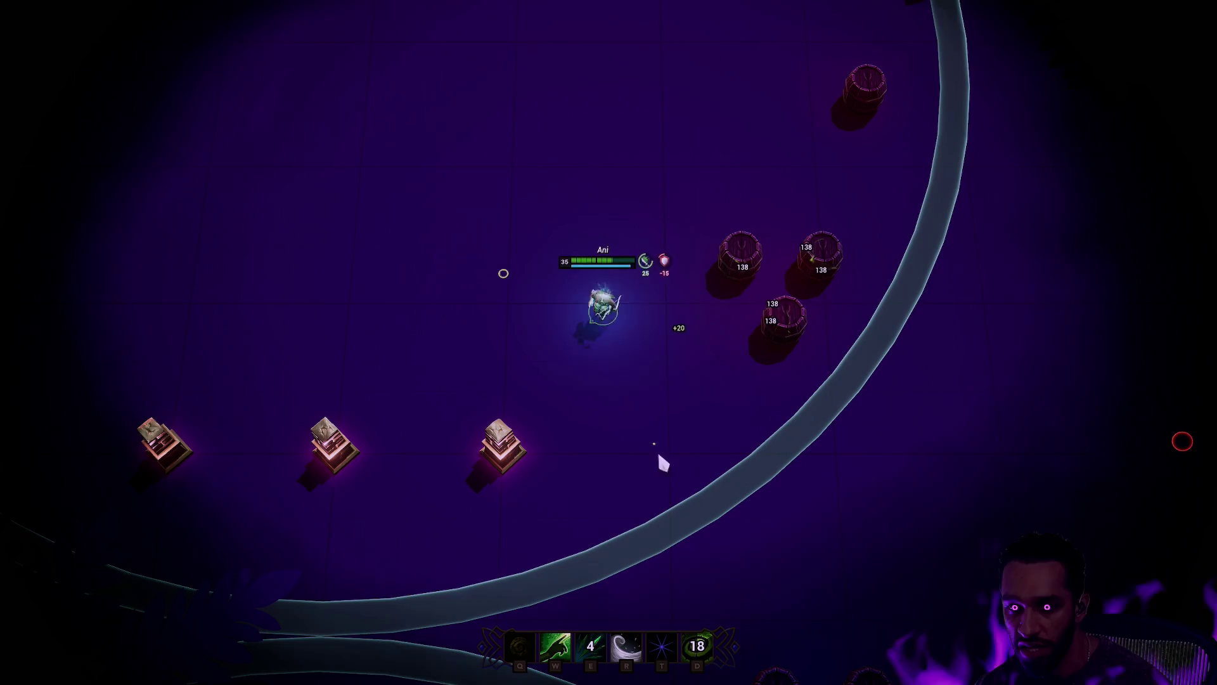
pyautogui.rightClick(783, 320)
pyautogui.rightClick(543, 287)
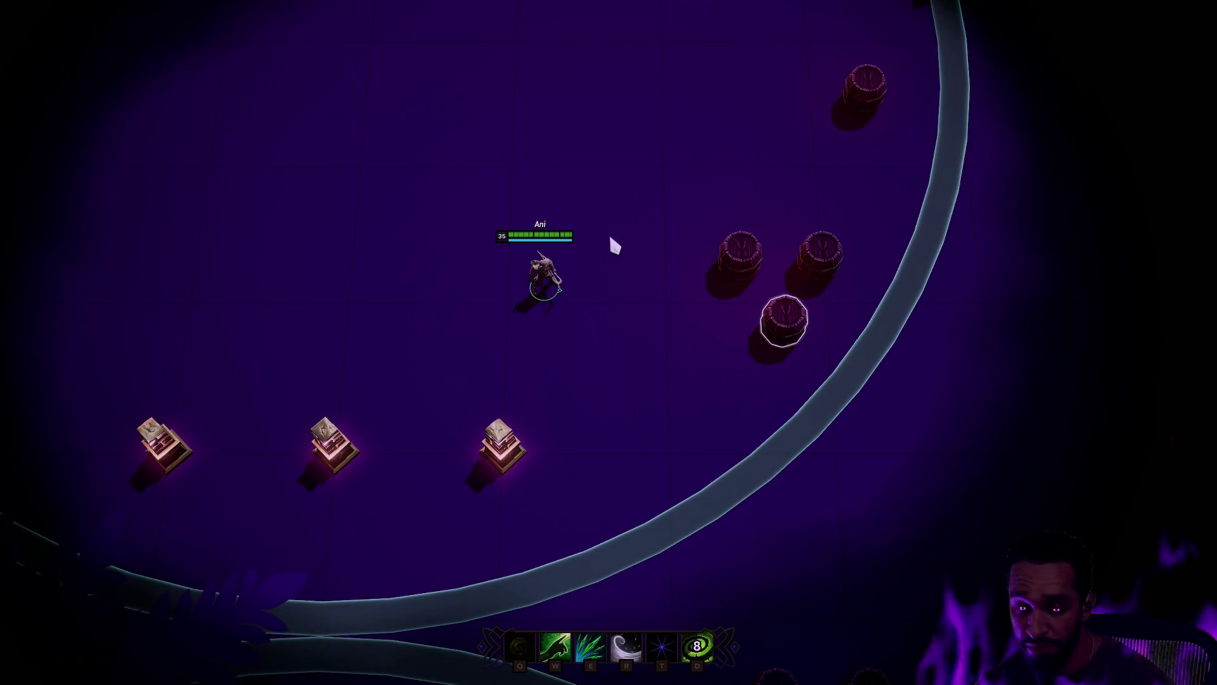
pyautogui.rightClick(641, 519)
pyautogui.rightClick(740, 321)
pyautogui.rightClick(869, 361)
# Step: Hit the outlined barrels with E and W, then walk Ani to the Warrior pillar
pyautogui.scroll(-3, 788, 286)
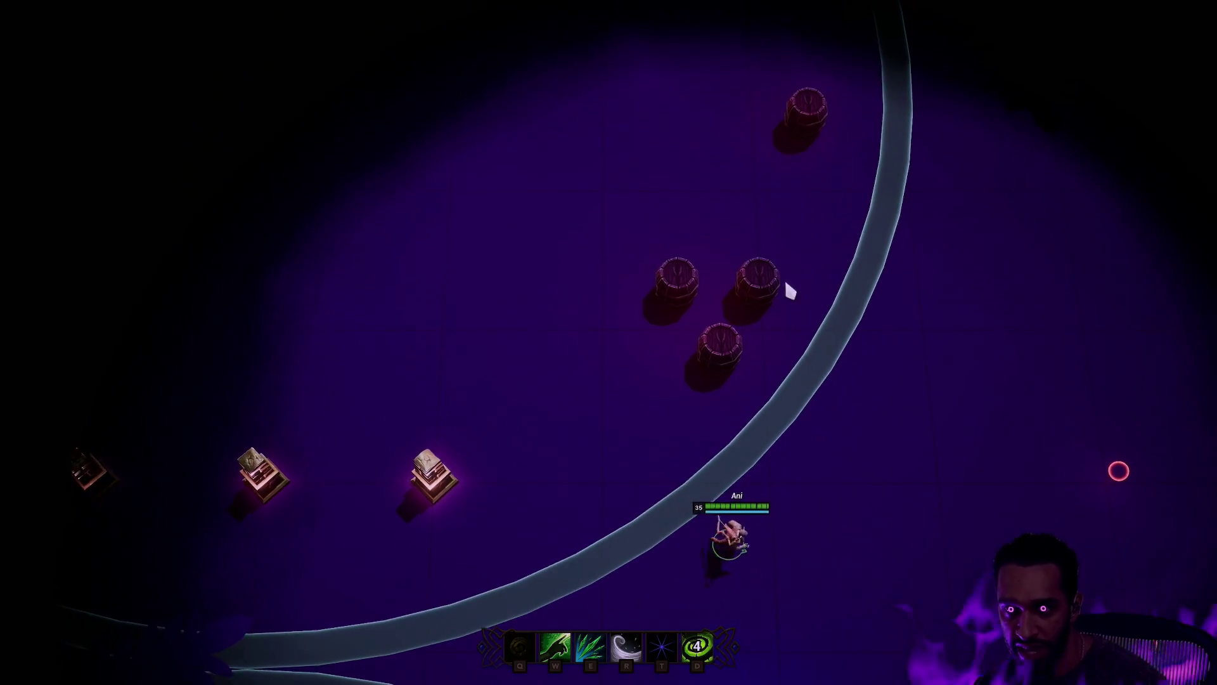
pyautogui.rightClick(788, 286)
pyautogui.scroll(3, 745, 315)
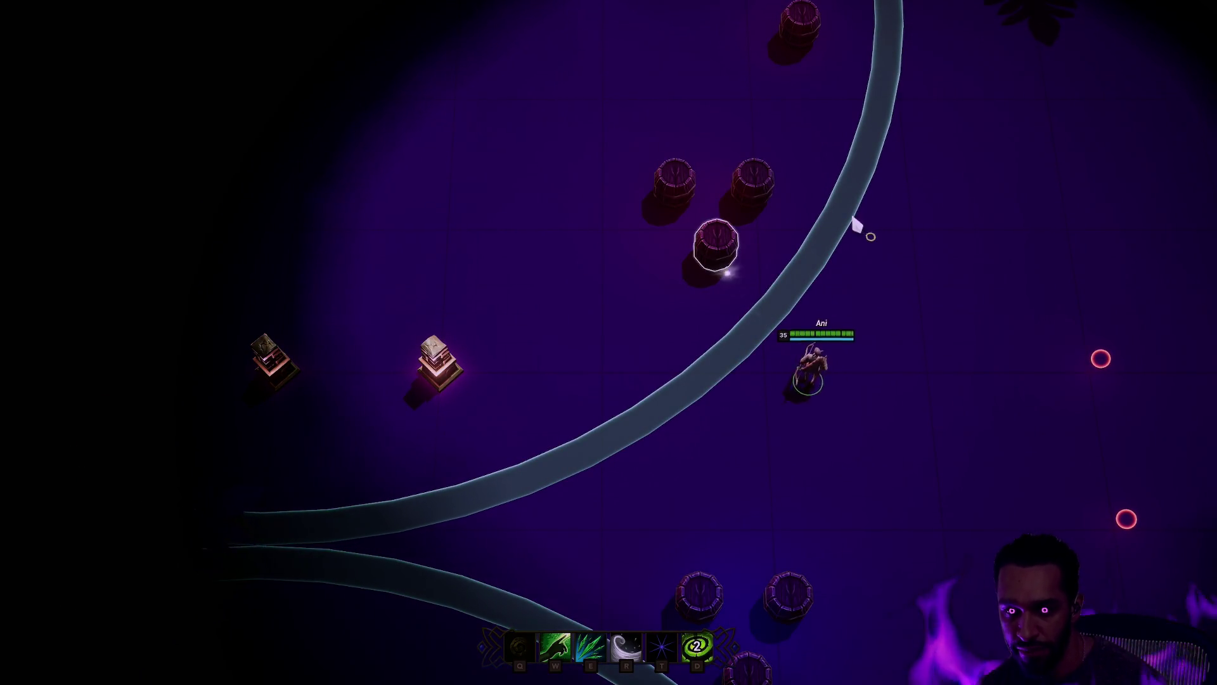
pyautogui.press('e')
pyautogui.rightClick(644, 429)
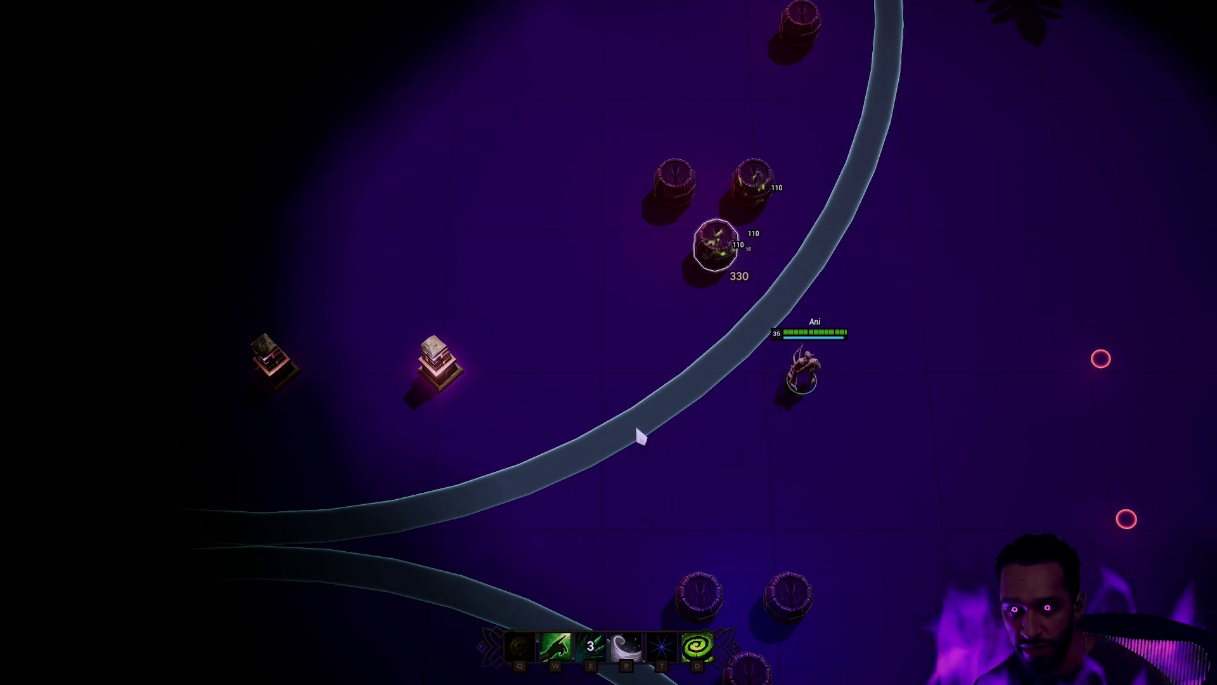
pyautogui.rightClick(713, 245)
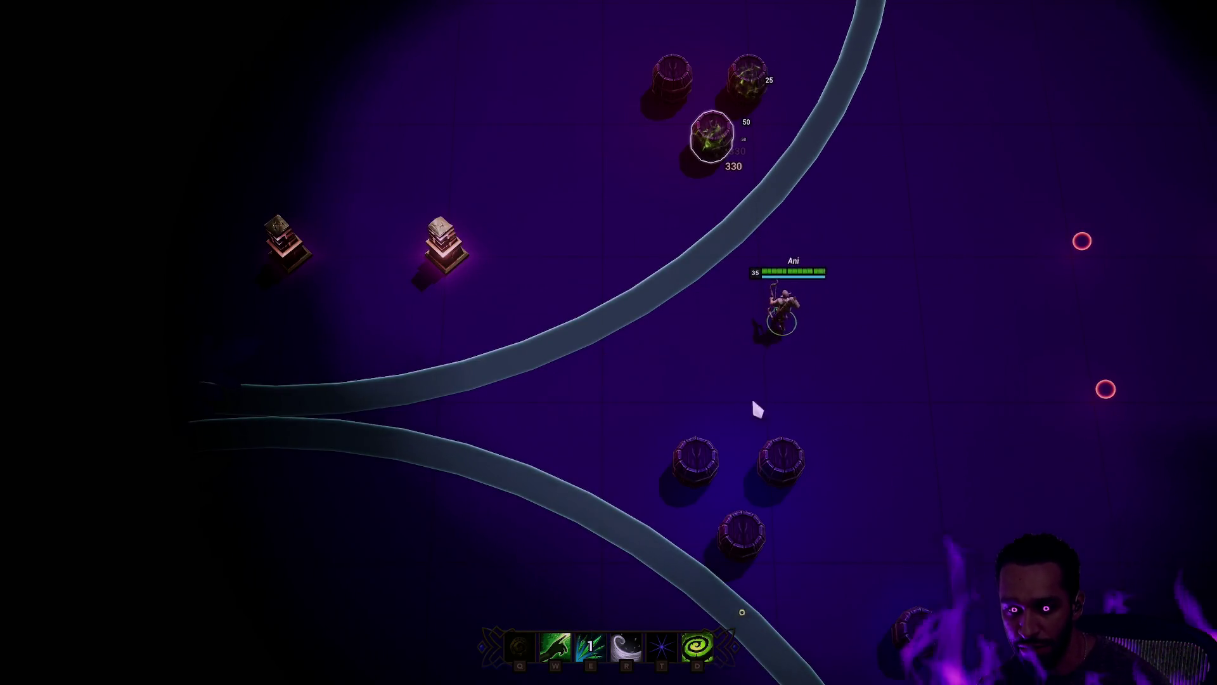
pyautogui.rightClick(700, 449)
pyautogui.press('w')
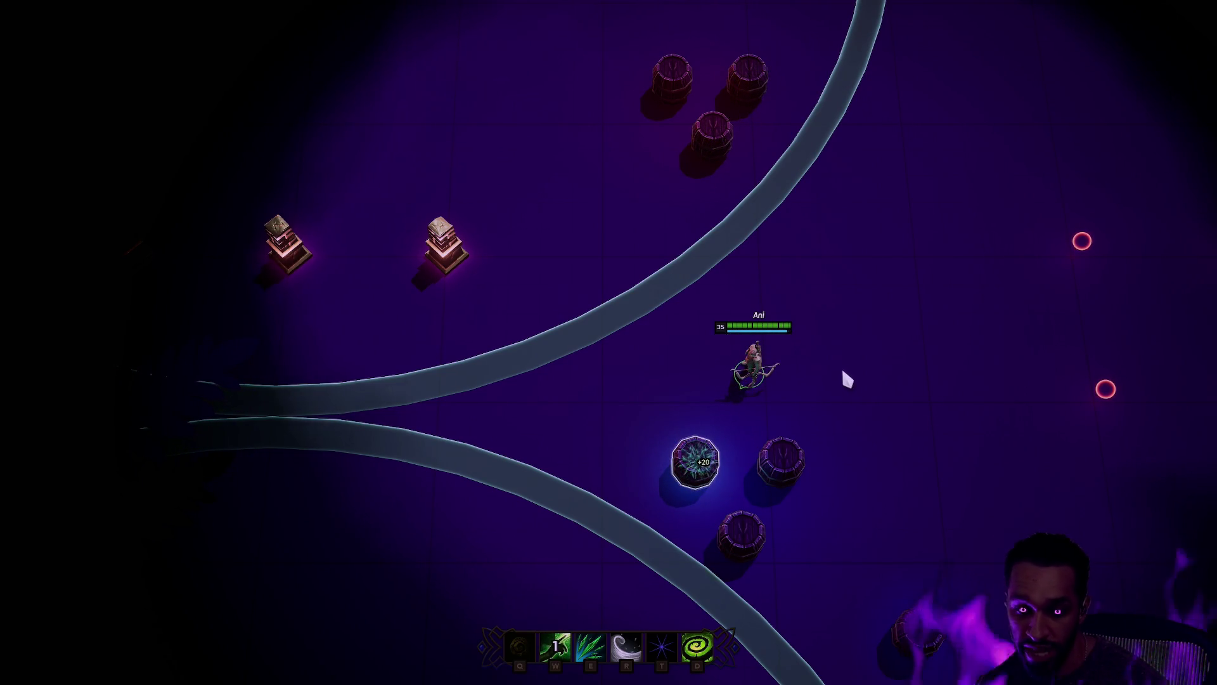
pyautogui.press('w')
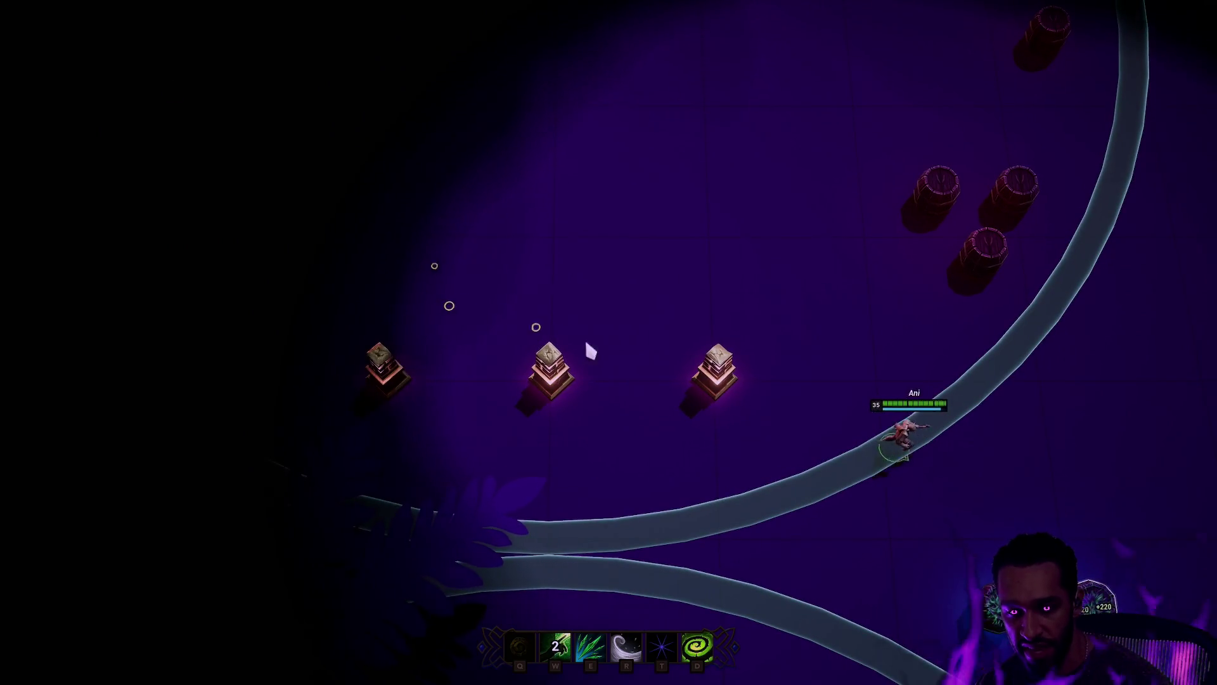
pyautogui.rightClick(581, 342)
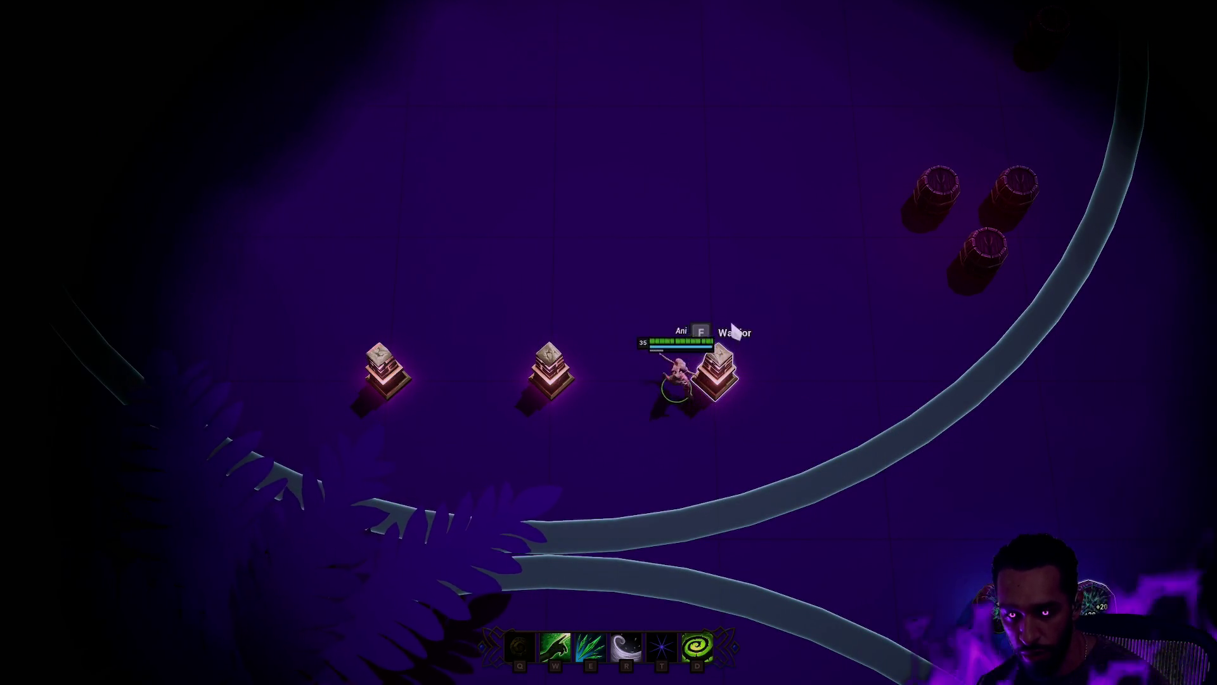
# Step: Switch to the Warrior class, strike the barrels with W, T and E, then exit full screen
pyautogui.rightClick(732, 328)
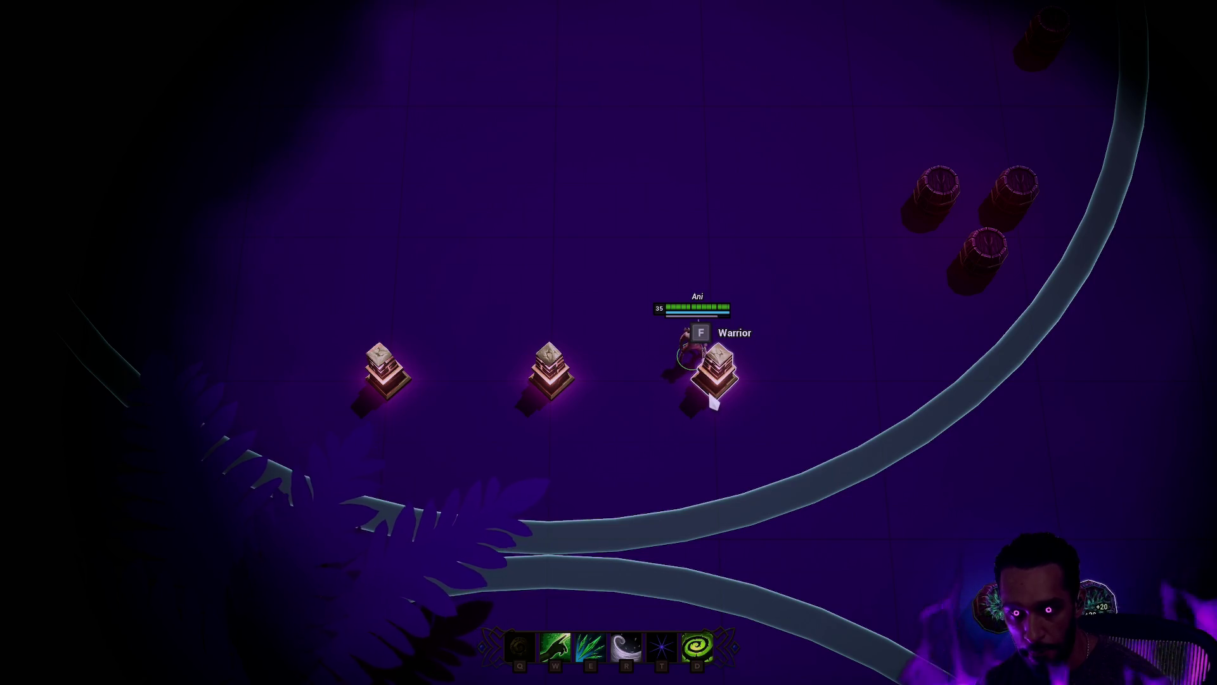
pyautogui.press('f')
pyautogui.press('e')
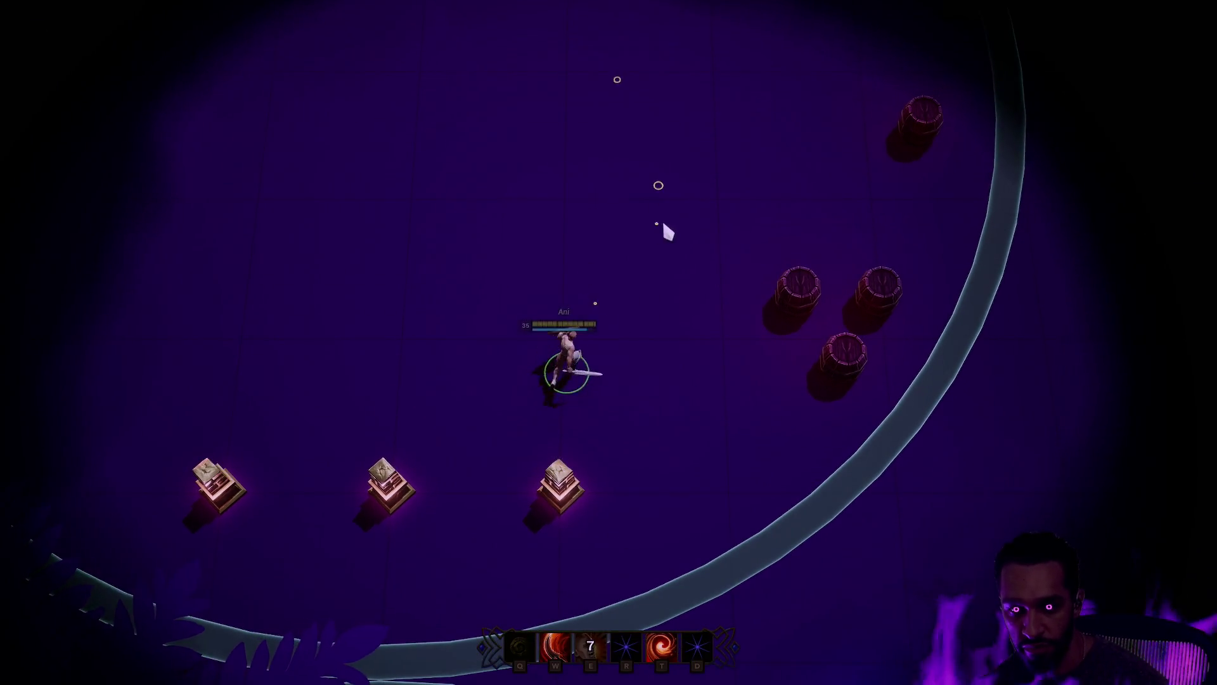
pyautogui.press('w')
pyautogui.press('t')
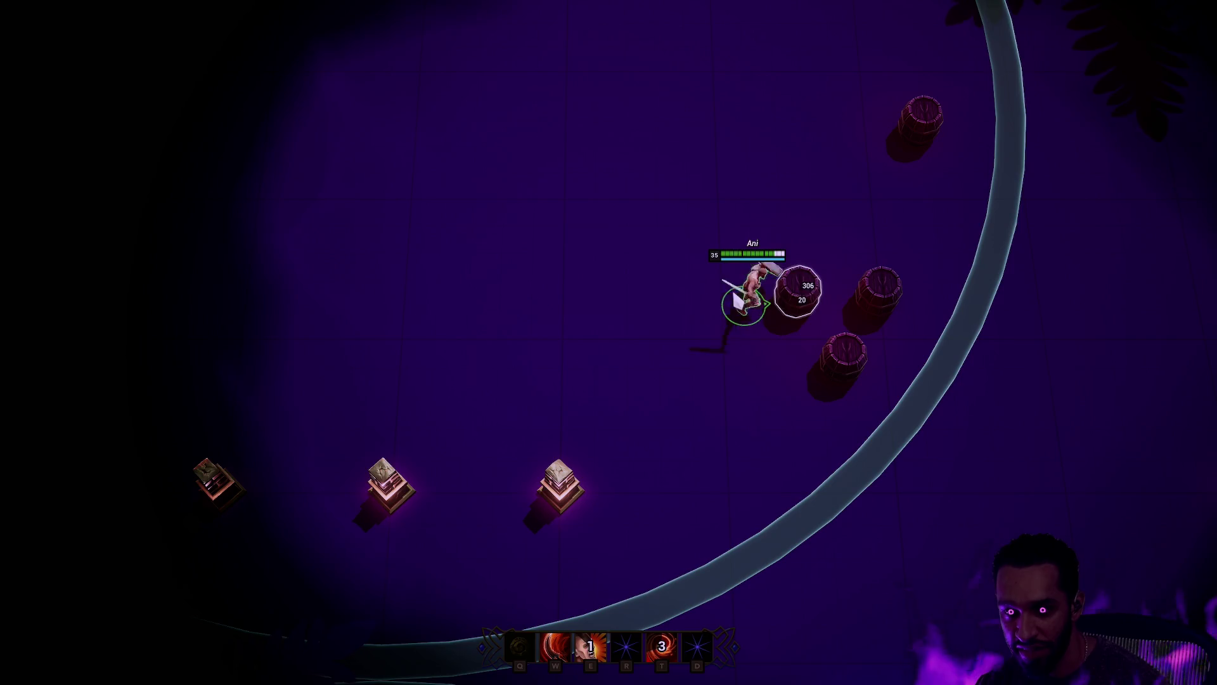
pyautogui.press('w')
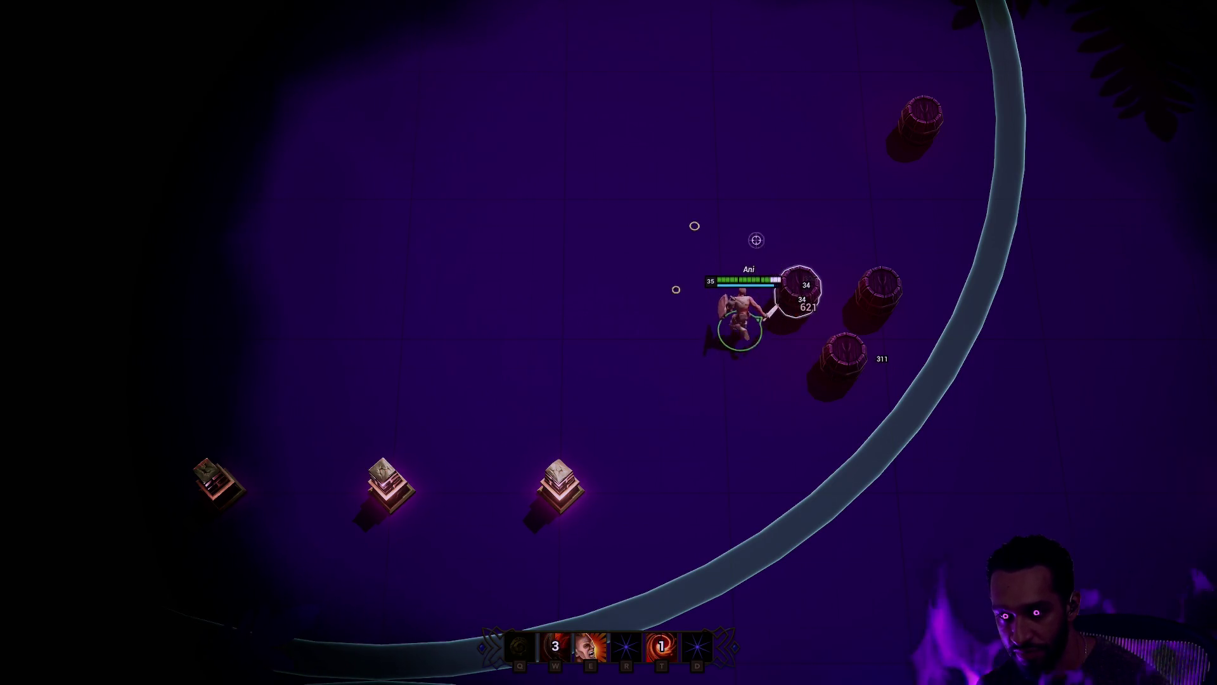
pyautogui.rightClick(721, 155)
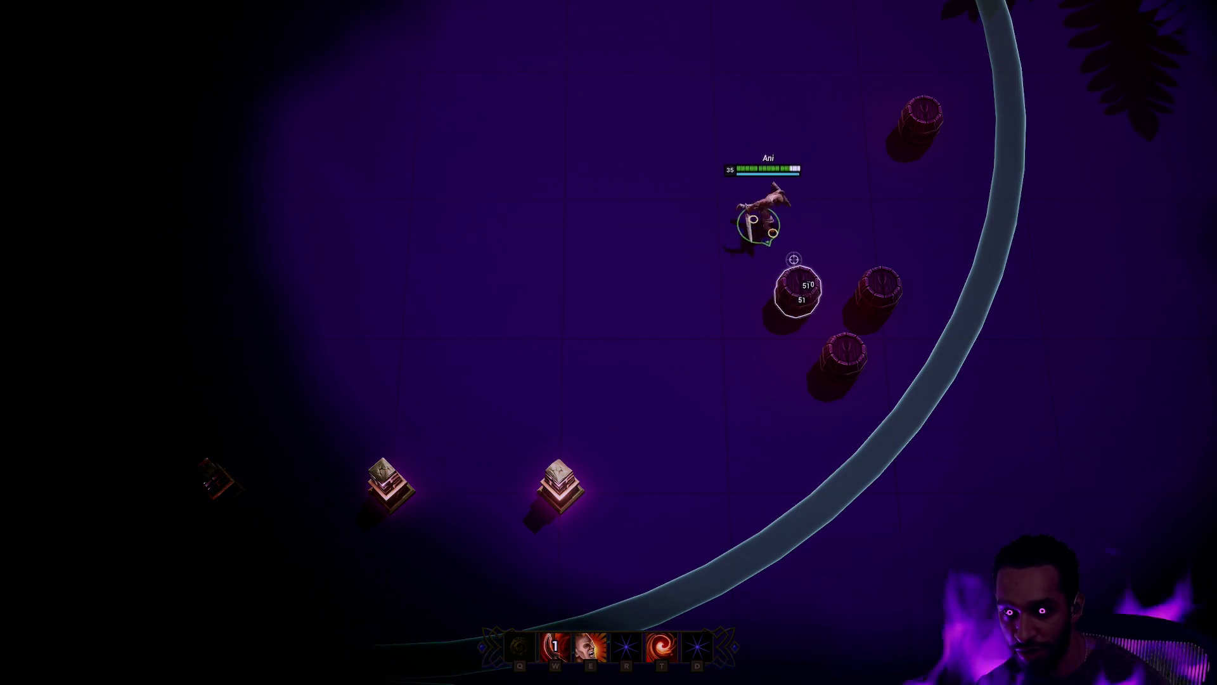
pyautogui.press('w')
pyautogui.press('t')
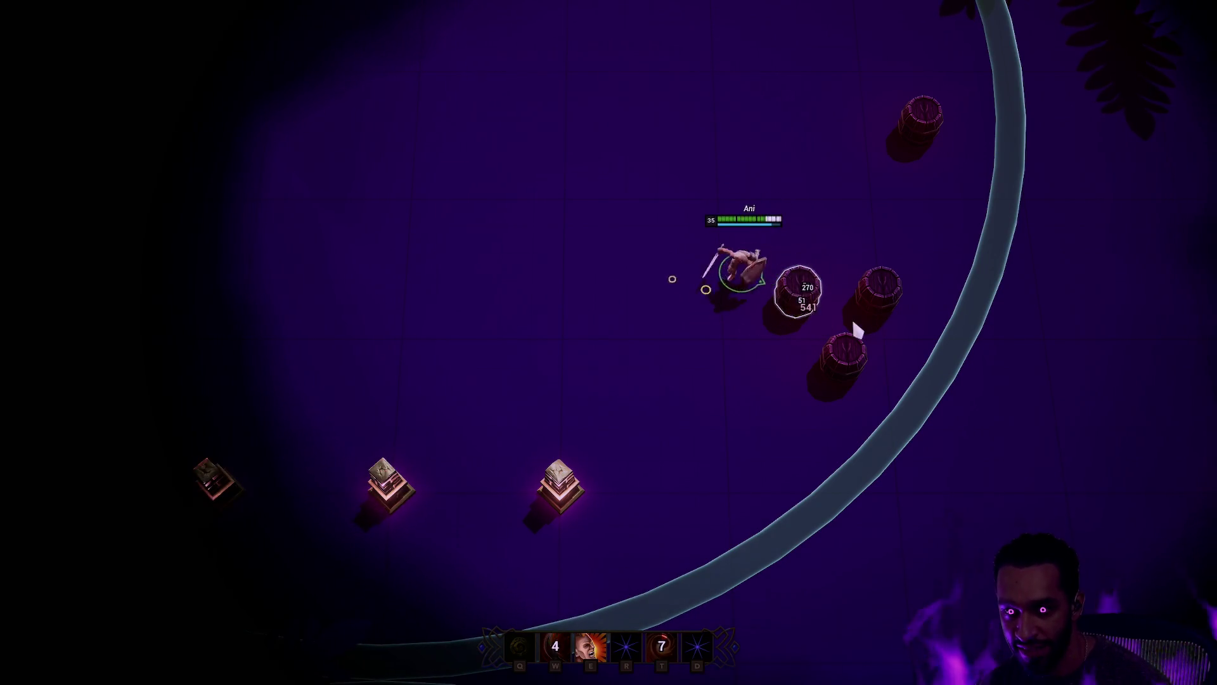
pyautogui.press('e')
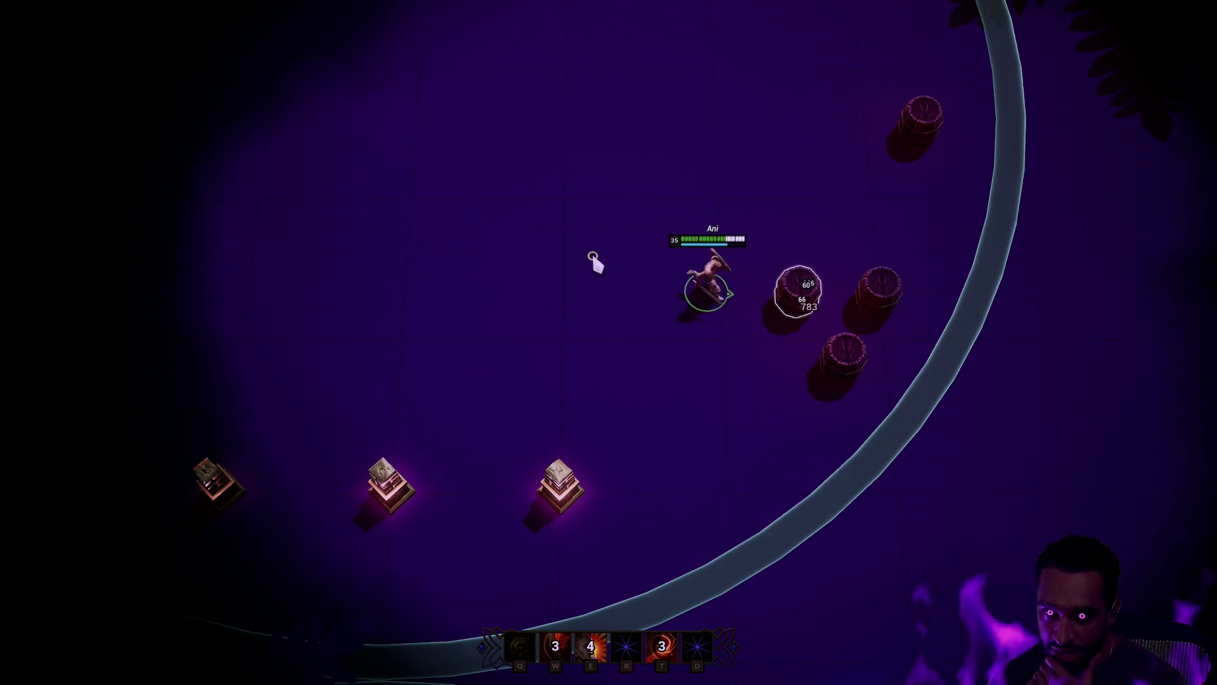
pyautogui.press('F11')
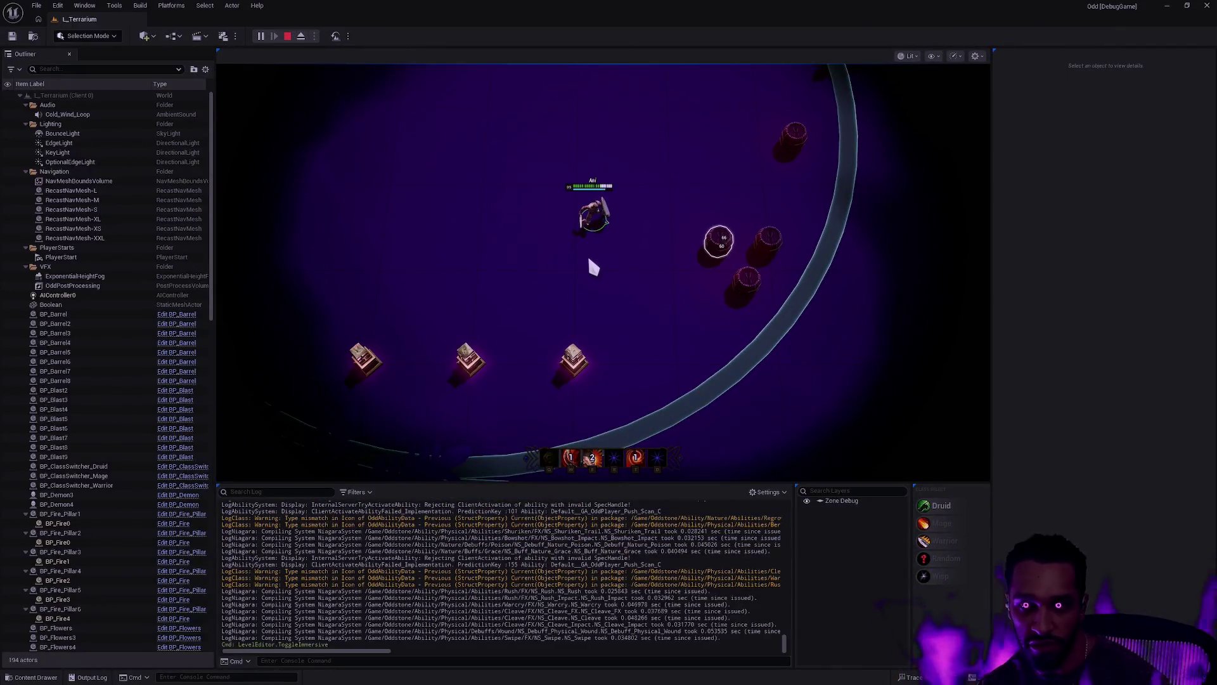
# Step: Stop the play session, hide the Zone Debug layer, and right-click the large fern
pyautogui.press('Escape')
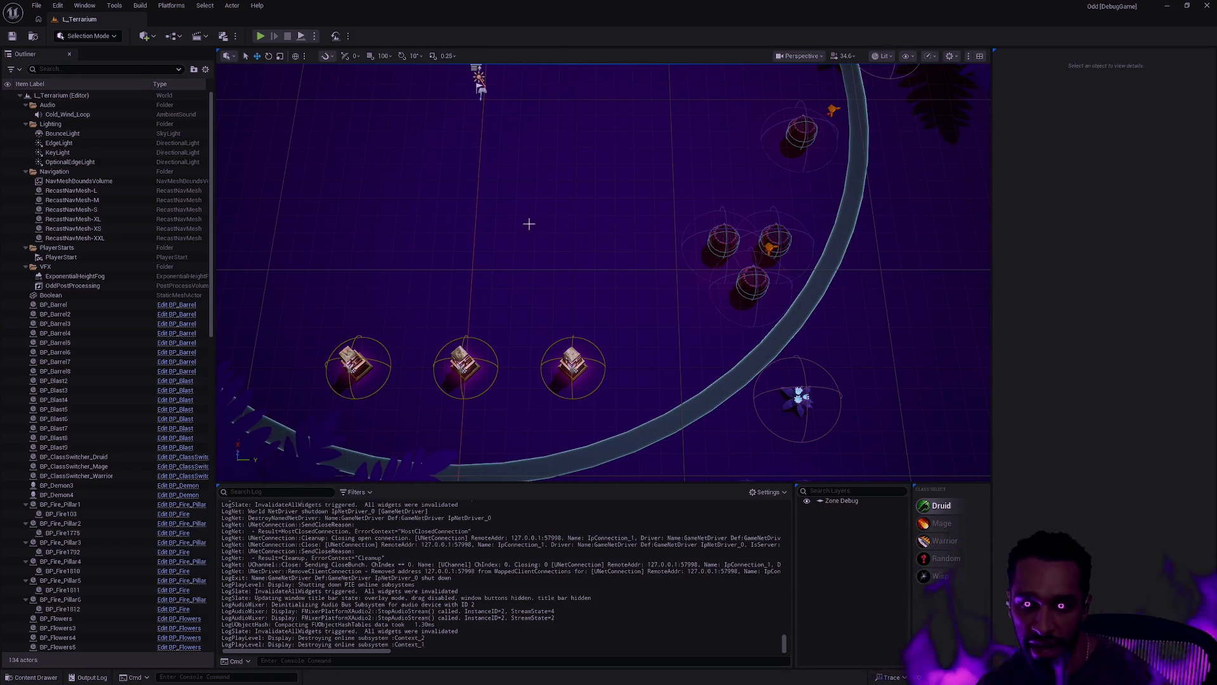
pyautogui.scroll(-10, 592, 319)
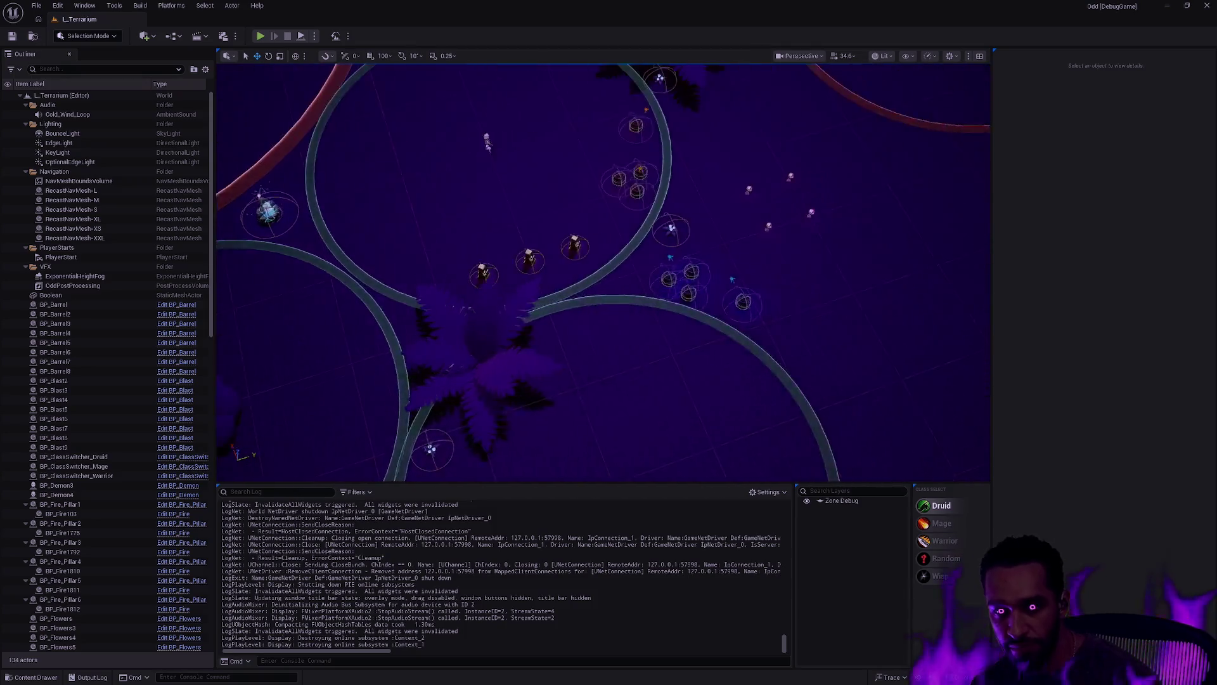
pyautogui.scroll(2, 603, 273)
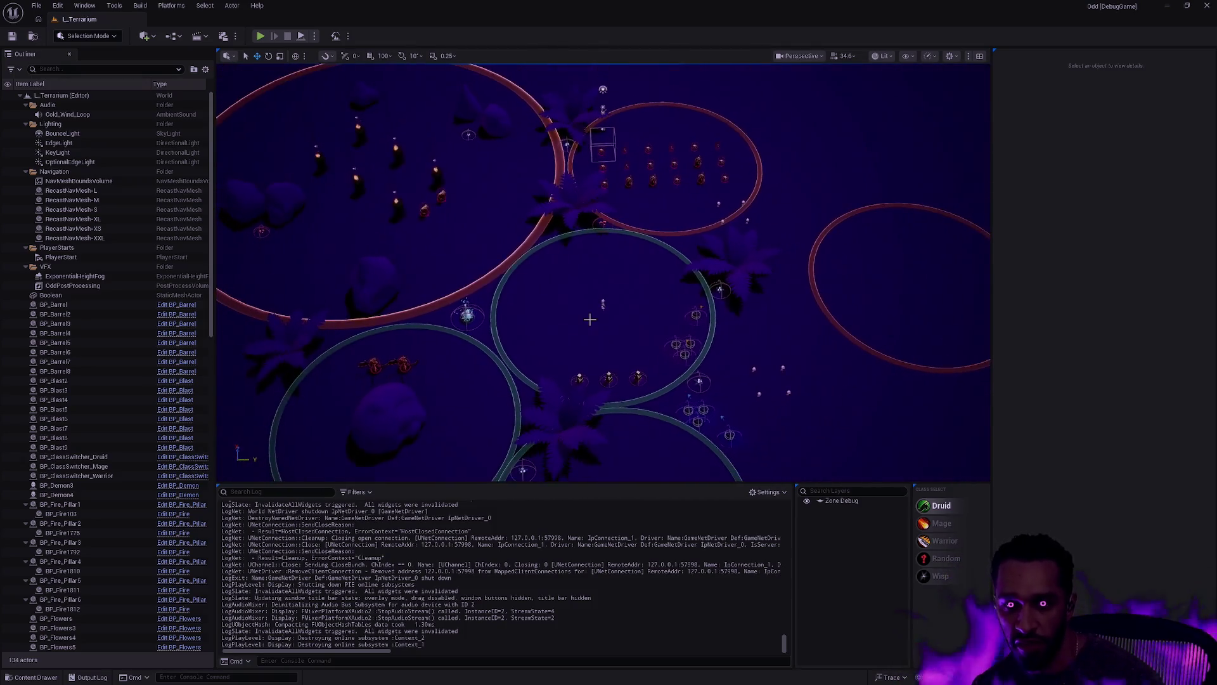
pyautogui.click(807, 500)
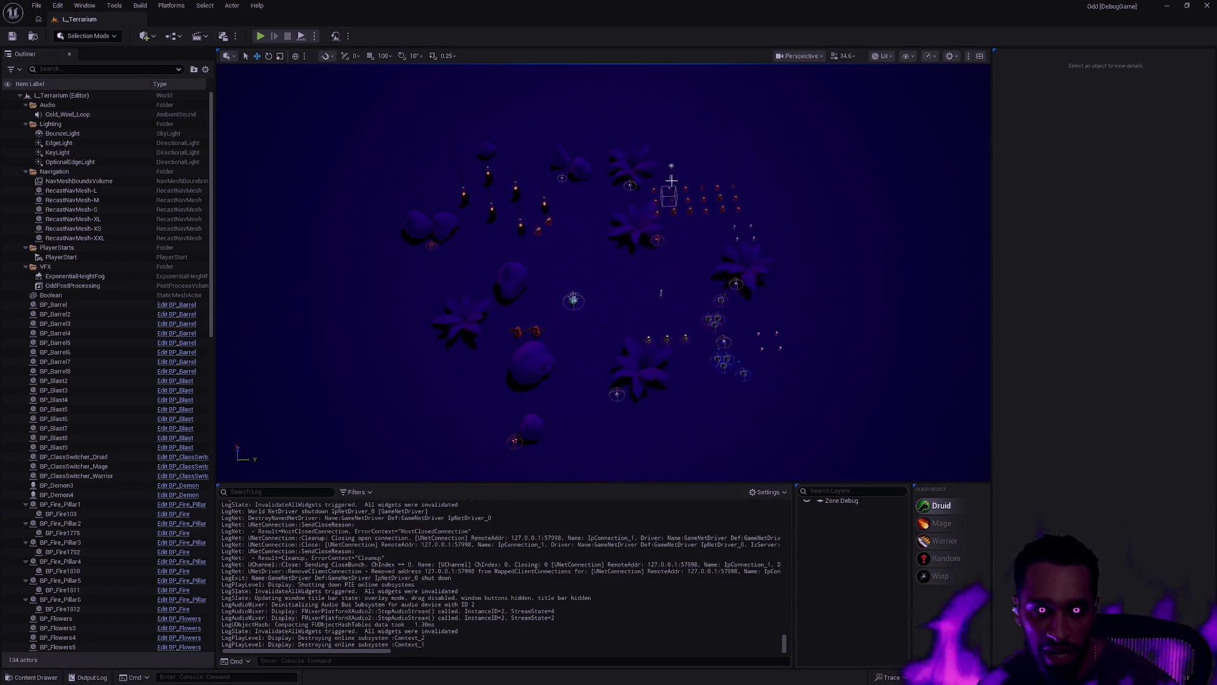
pyautogui.rightClick(640, 368)
# Step: Dismiss the fern menu, then open L_VioletWood from the TopDownSeries folder in the Content Drawer
pyautogui.click(623, 298)
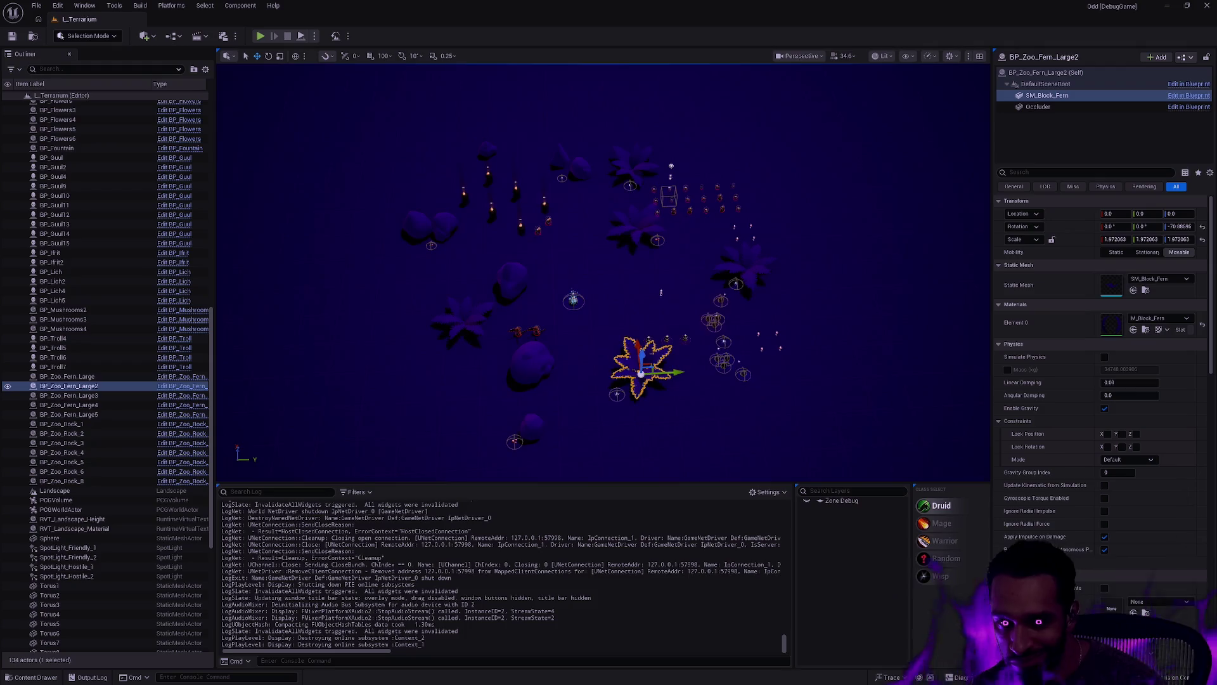
pyautogui.hotkey('alt', 'Tab')
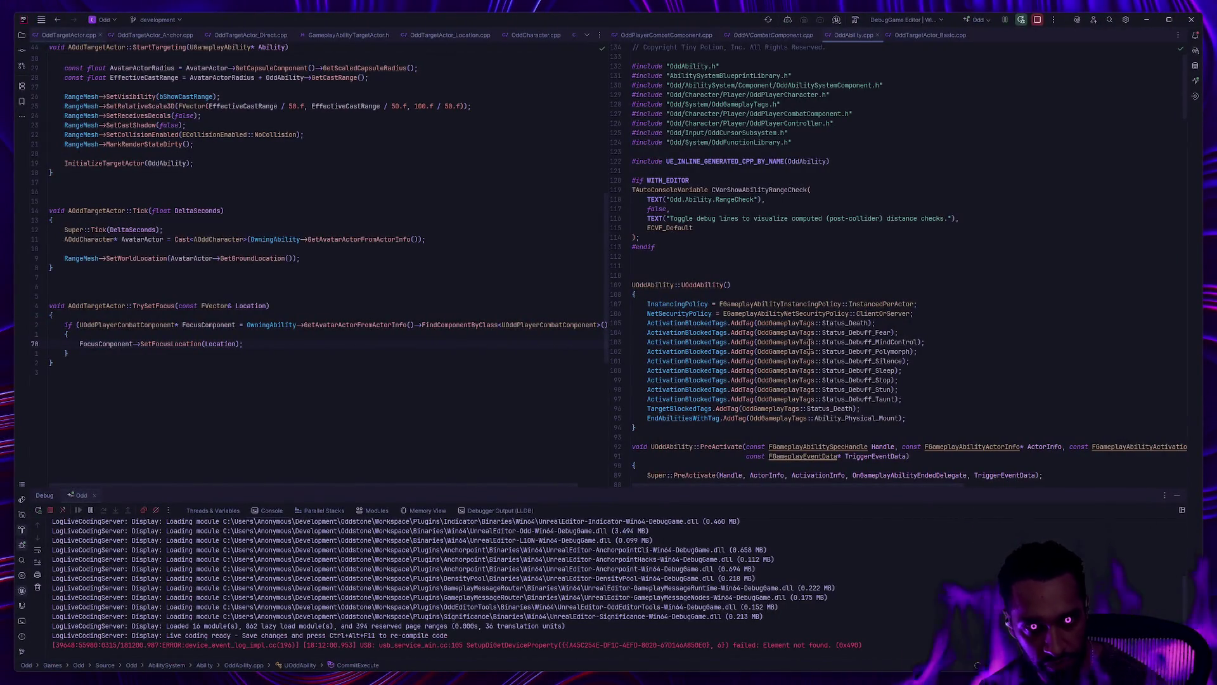
pyautogui.hotkey('alt', 'Tab')
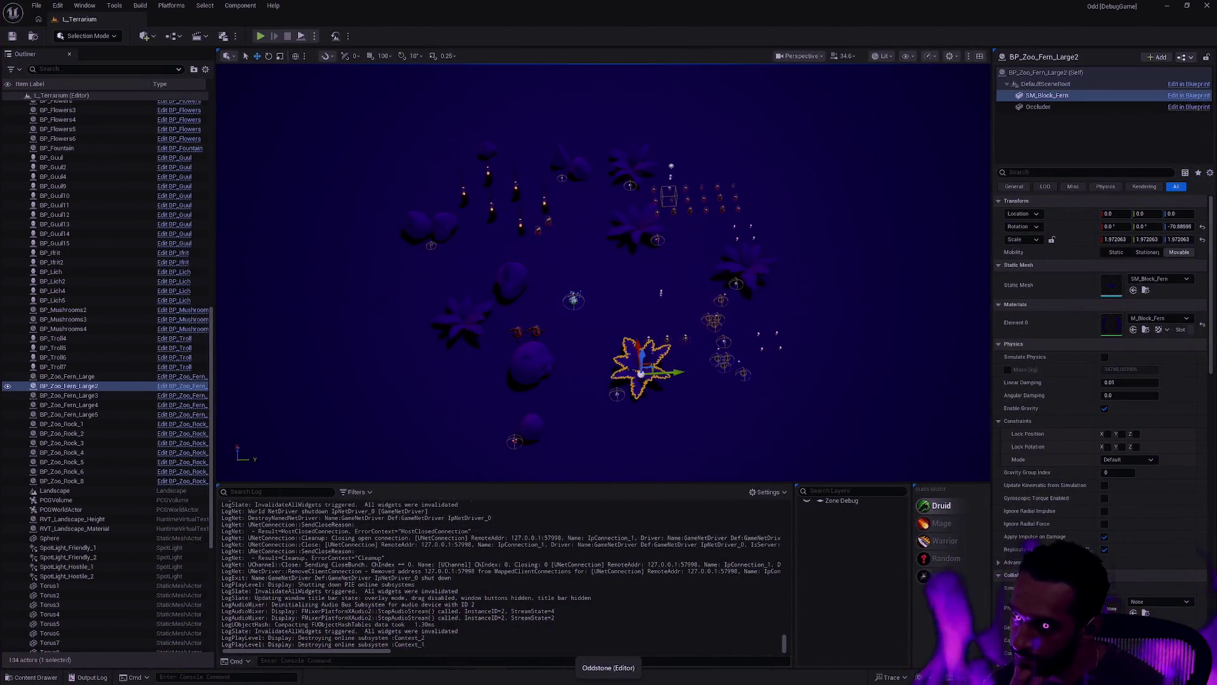
pyautogui.hotkey('ctrl', 'space')
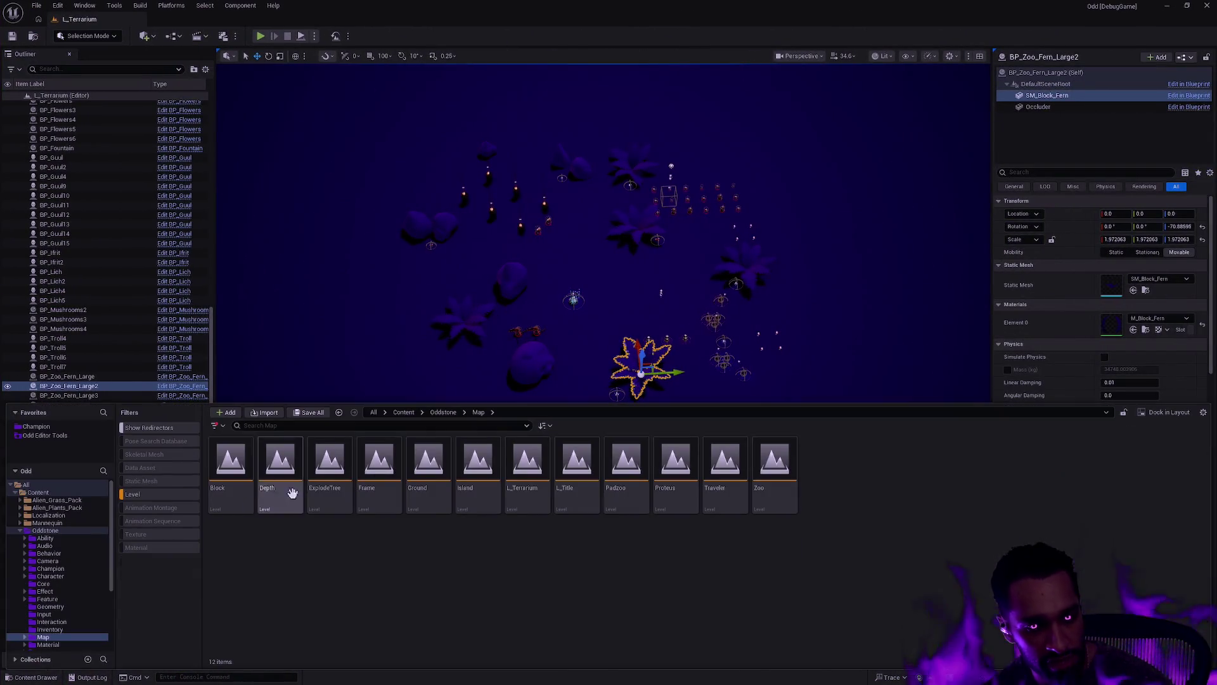
pyautogui.scroll(-5, 73, 548)
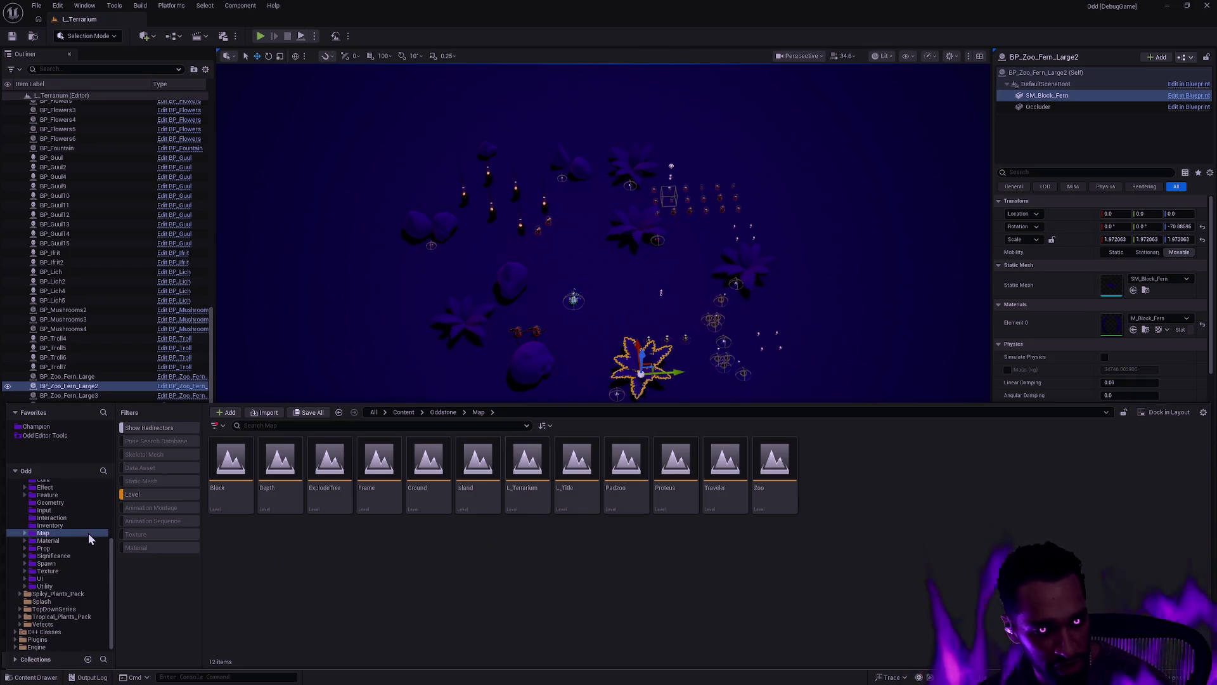
pyautogui.click(73, 609)
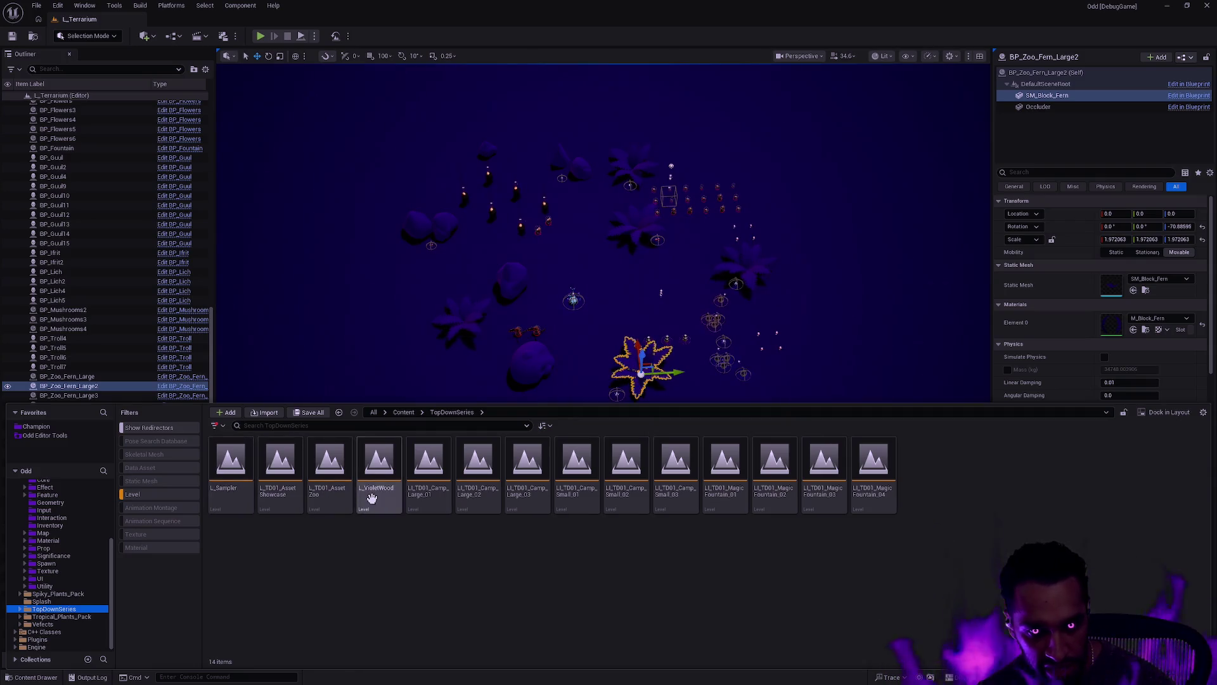
pyautogui.doubleClick(379, 466)
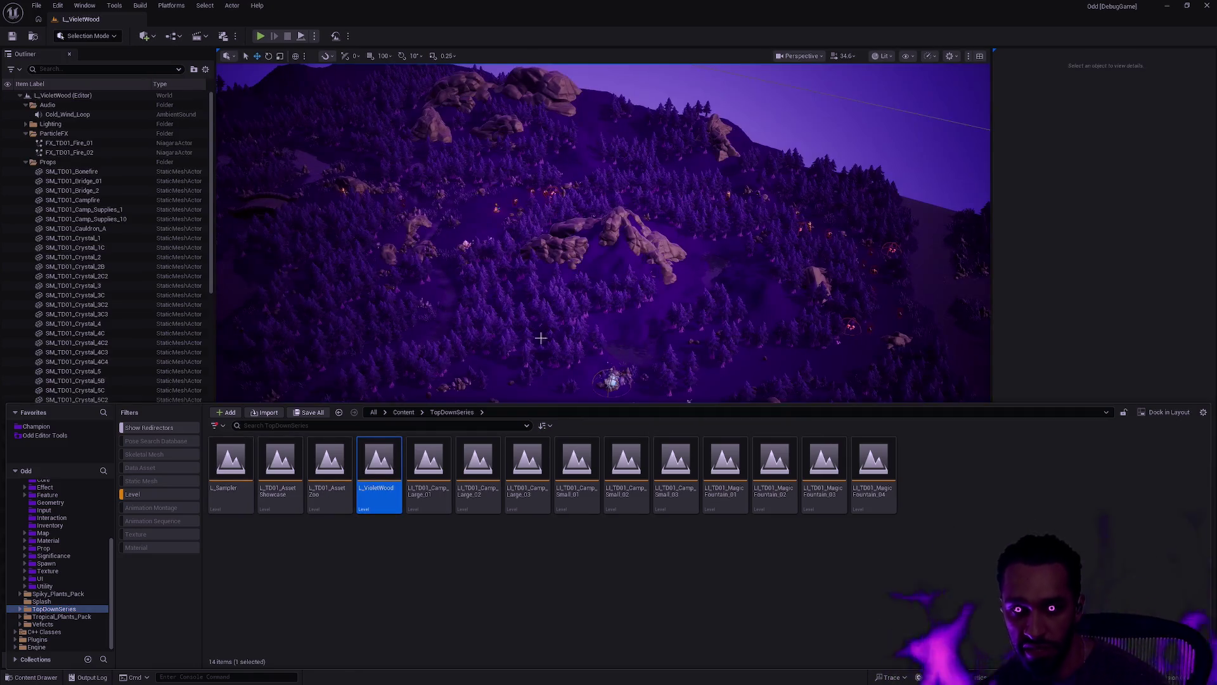
# Step: Select the VioletWood landscape, clear the selection, and start Play In Editor with Alt+P
pyautogui.click(794, 299)
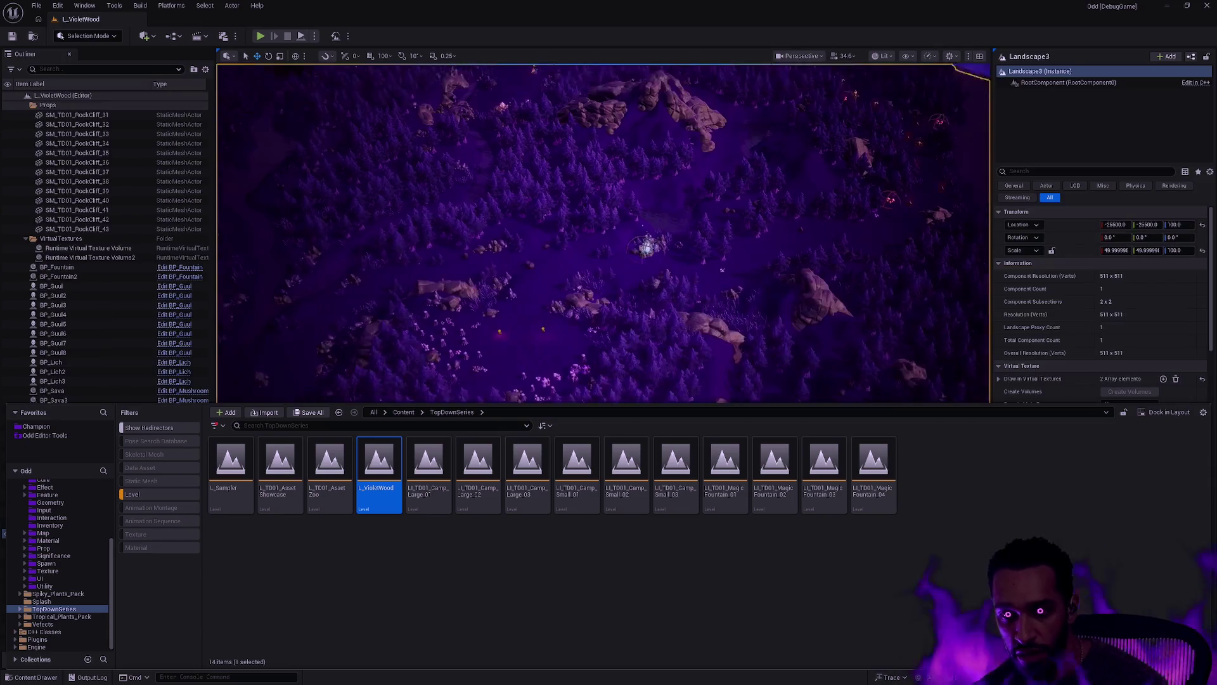
pyautogui.rightClick(794, 288)
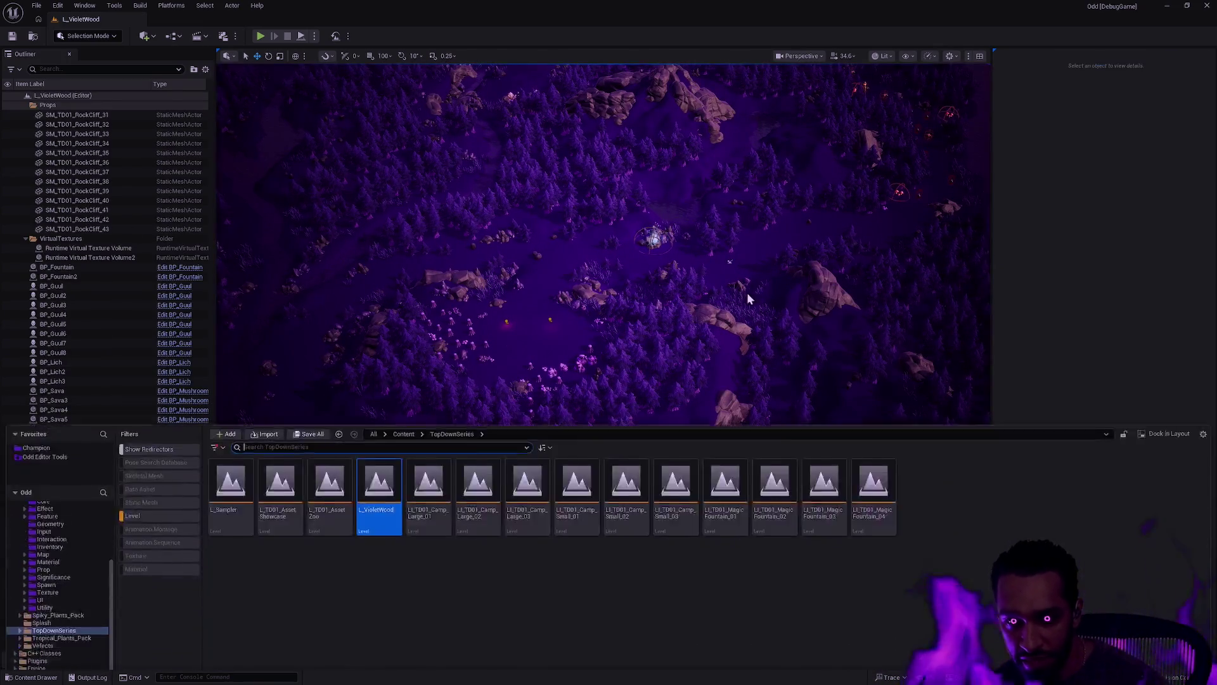
pyautogui.press('Escape')
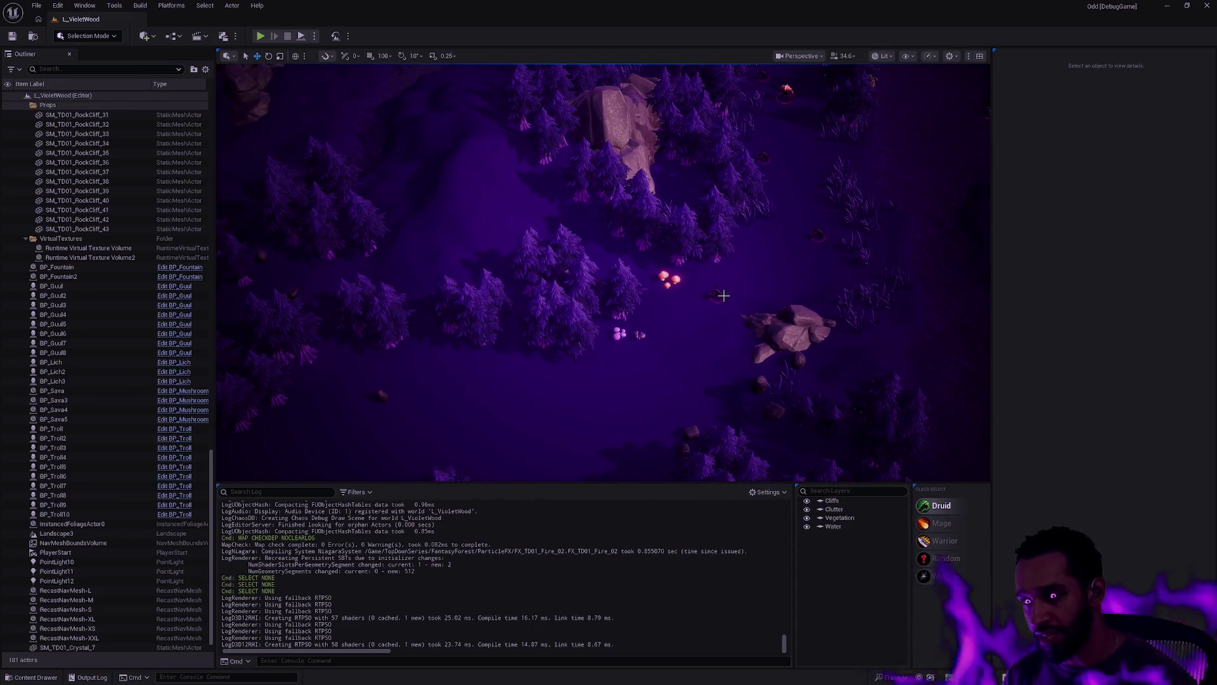
pyautogui.hotkey('alt', 'p')
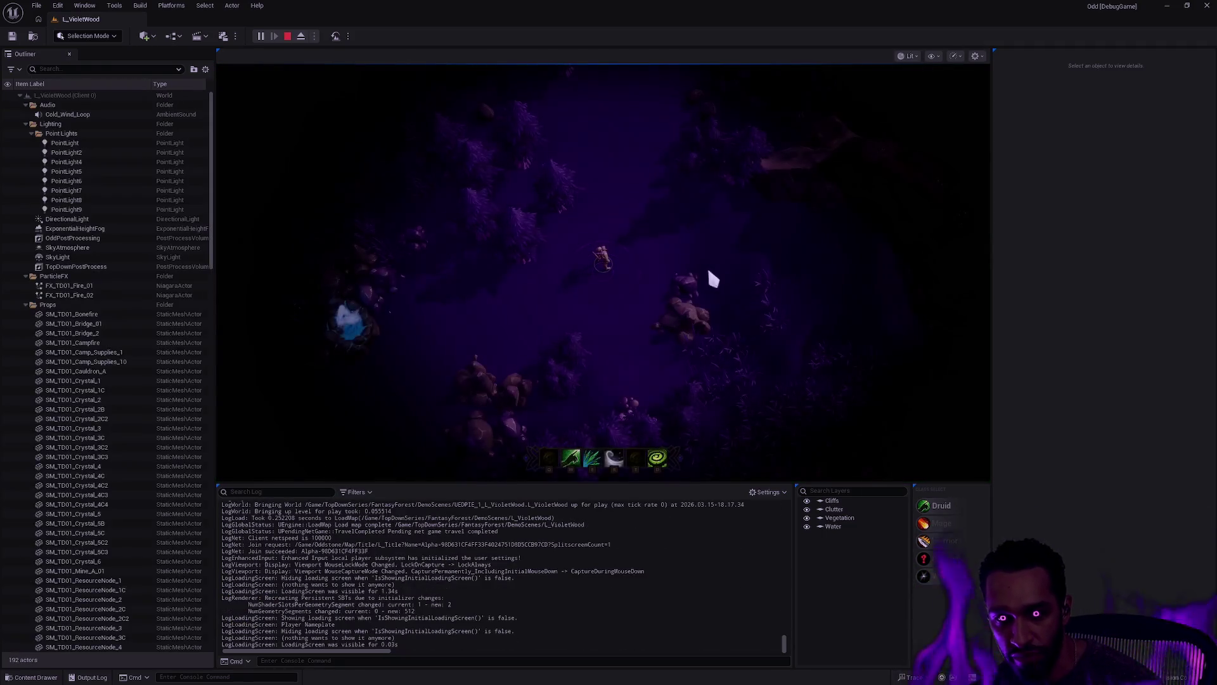
# Step: Make the game fullscreen and walk Siroon across the forest clearing
pyautogui.press('F11')
pyautogui.click(543, 440)
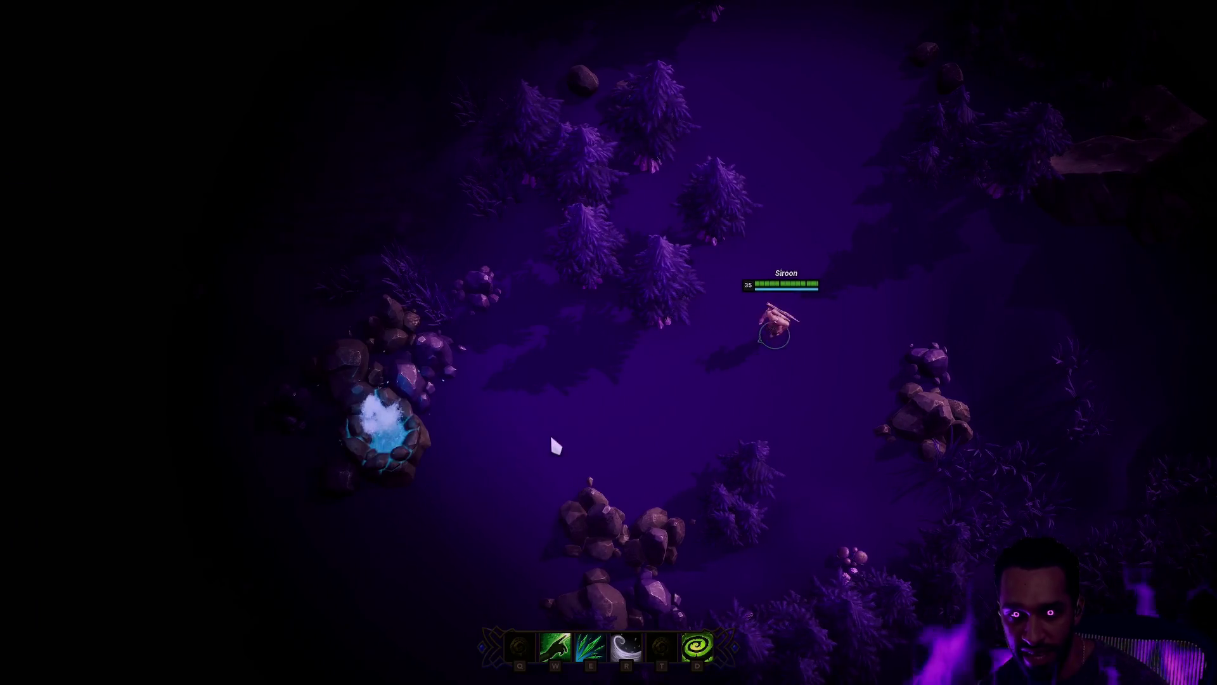
pyautogui.click(1017, 343)
pyautogui.click(782, 83)
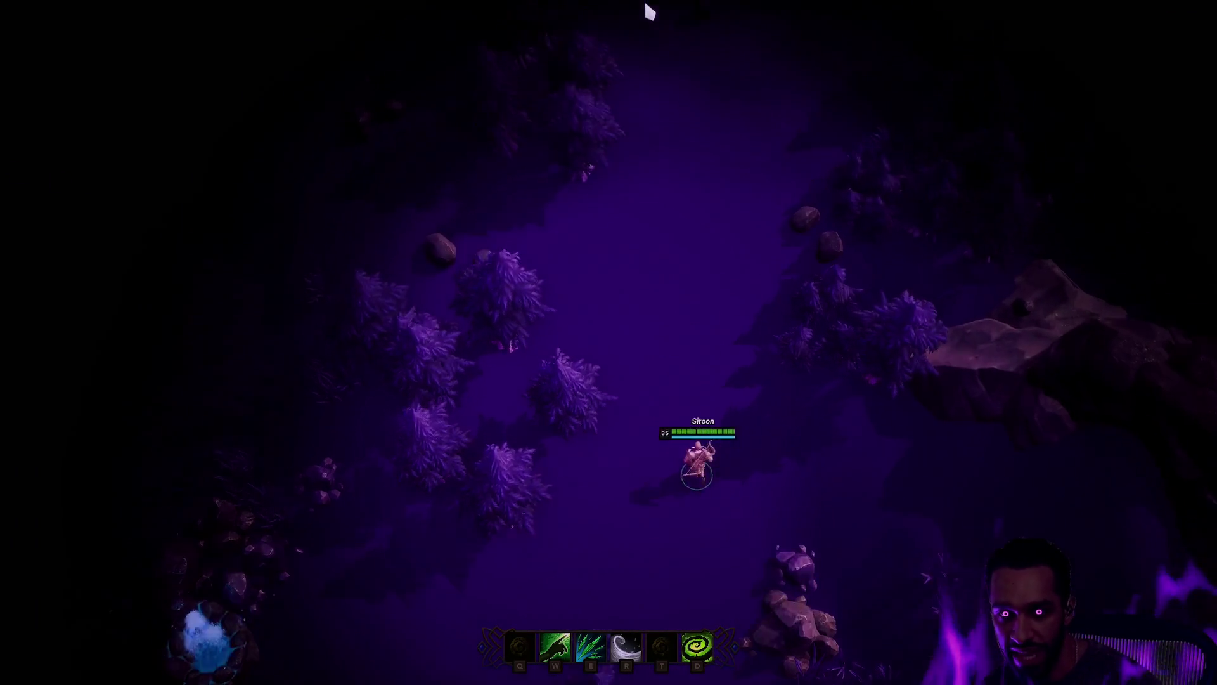
# Step: Walk Siroon up the forest path, through the next clearing and north toward the enemy
pyautogui.click(712, 166)
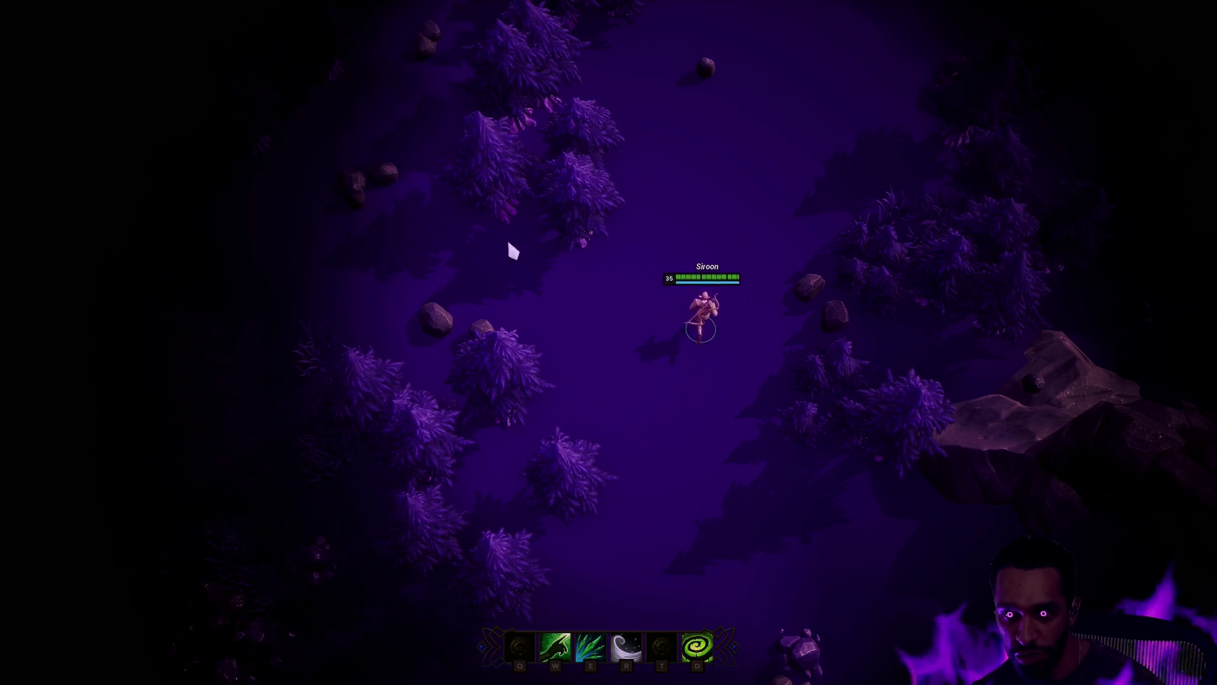
pyautogui.click(782, 49)
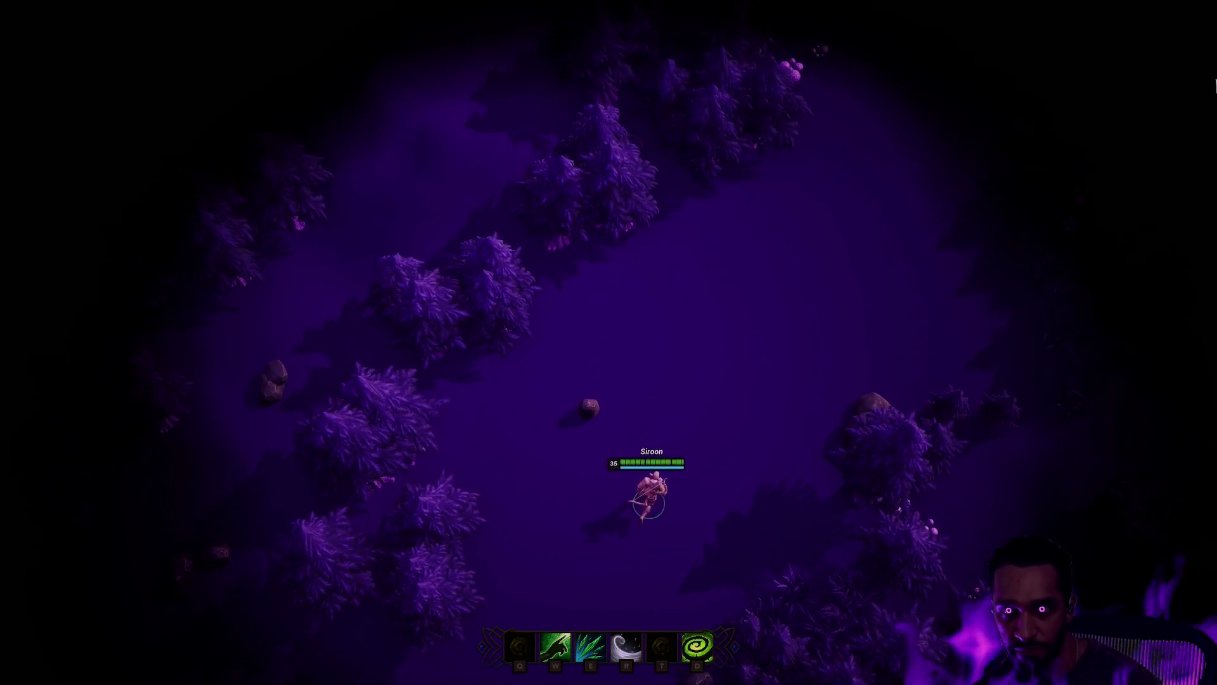
pyautogui.click(692, 320)
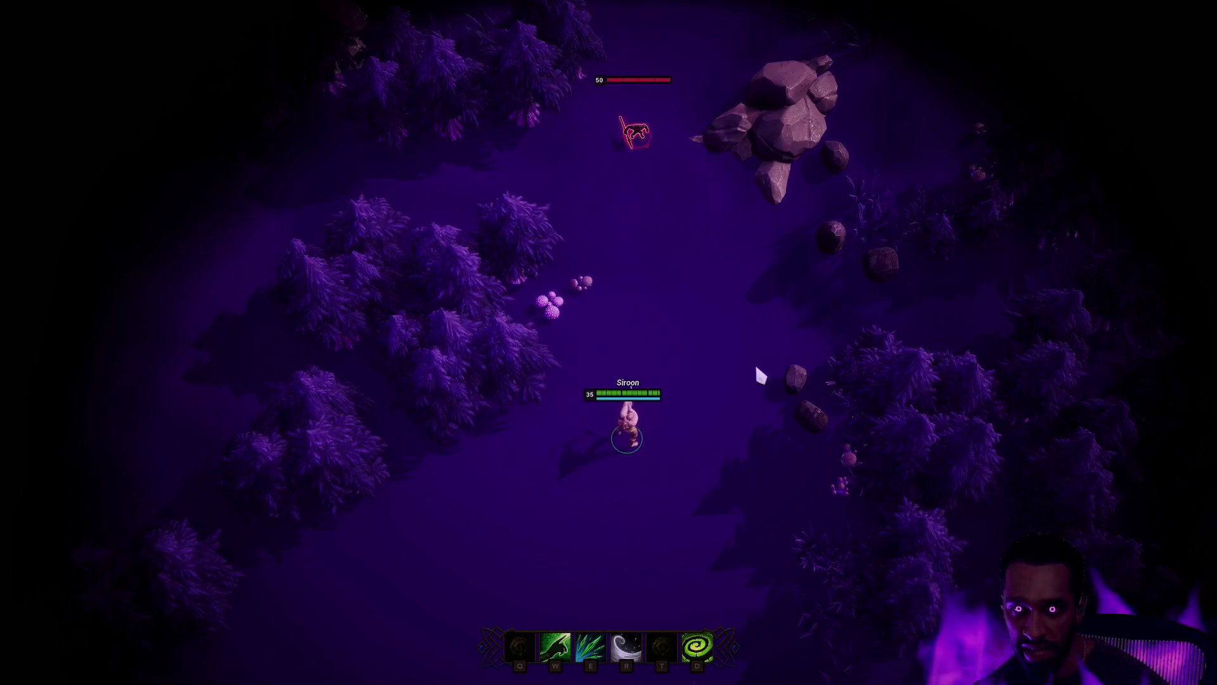
pyautogui.click(631, 103)
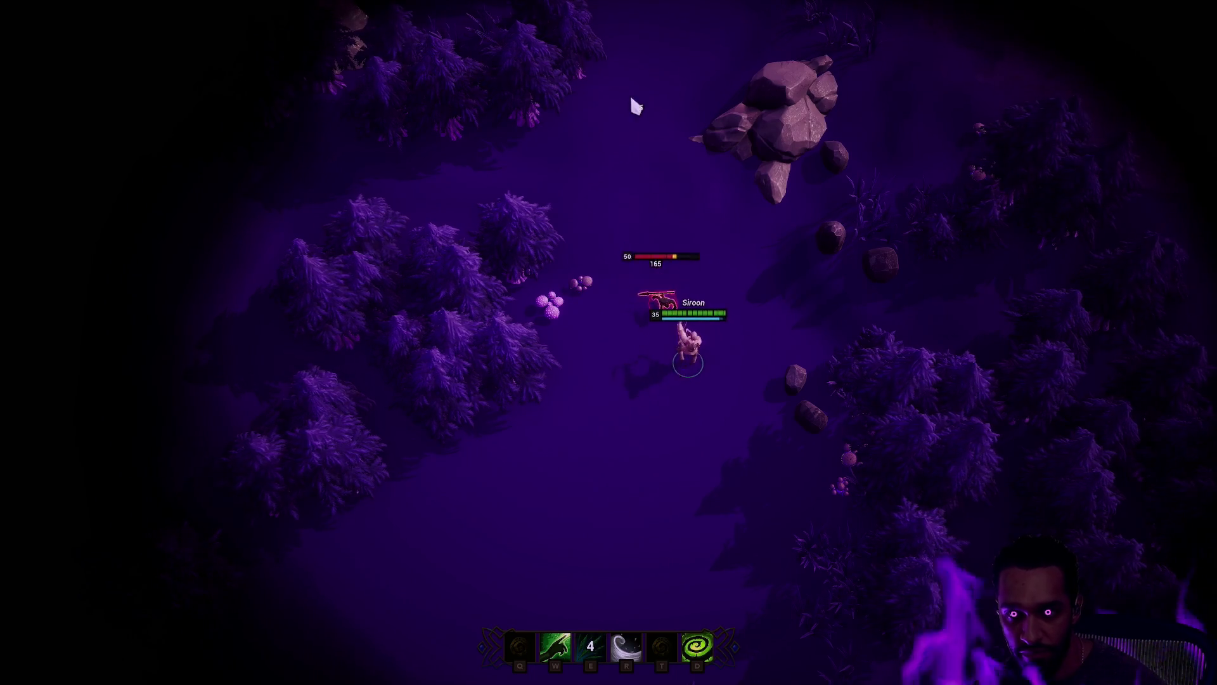
# Step: Hit the enemy with the E and R abilities, then end the PIE session
pyautogui.press('e')
pyautogui.press('r')
pyautogui.press('Escape')
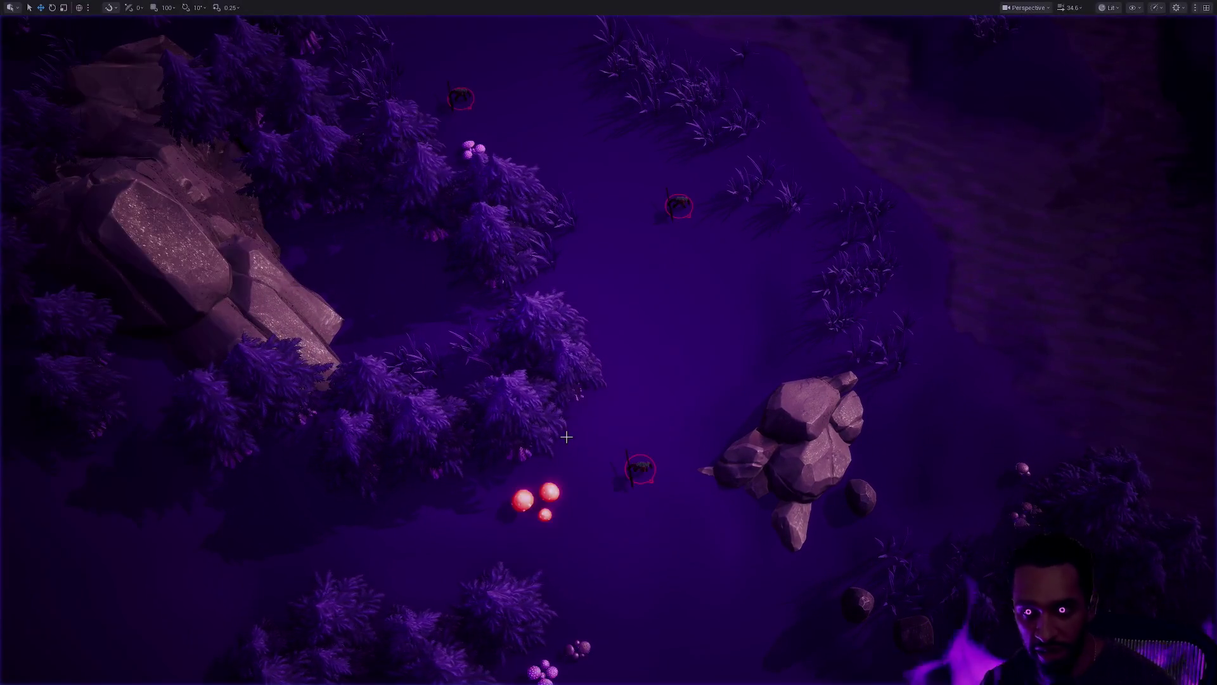
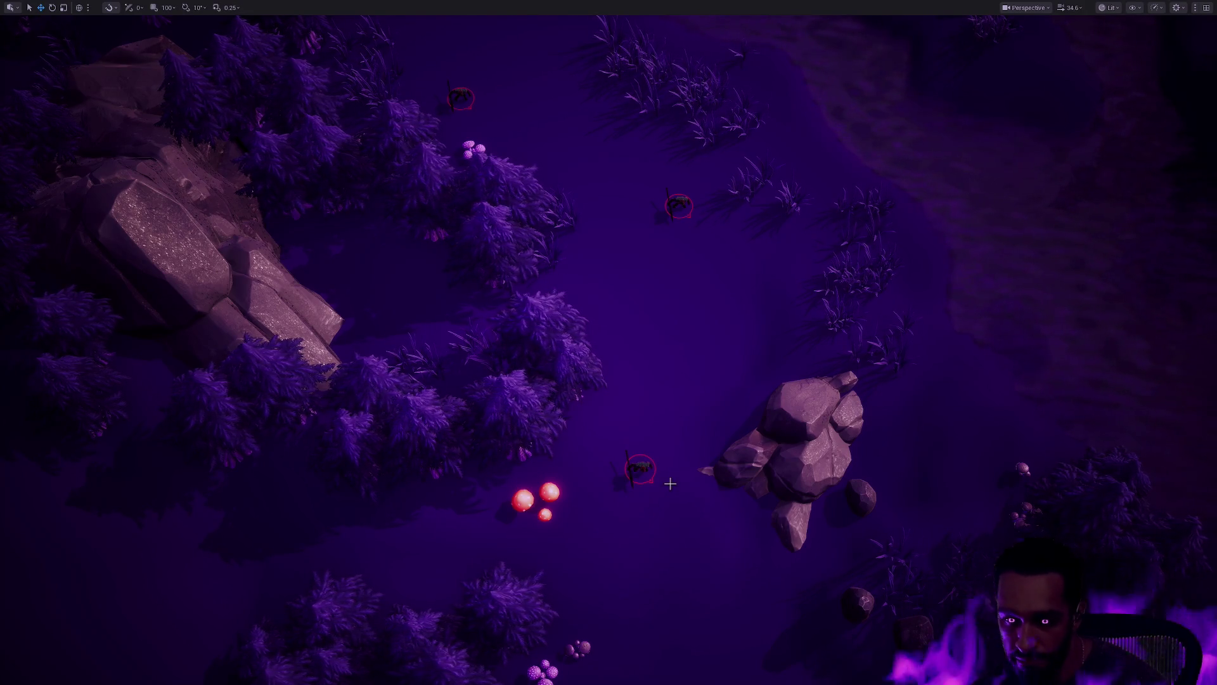
# Step: Zoom out over the violet forest's rocks and tree clusters, then back in and nudge the overhead view
pyautogui.scroll(-10, 670, 484)
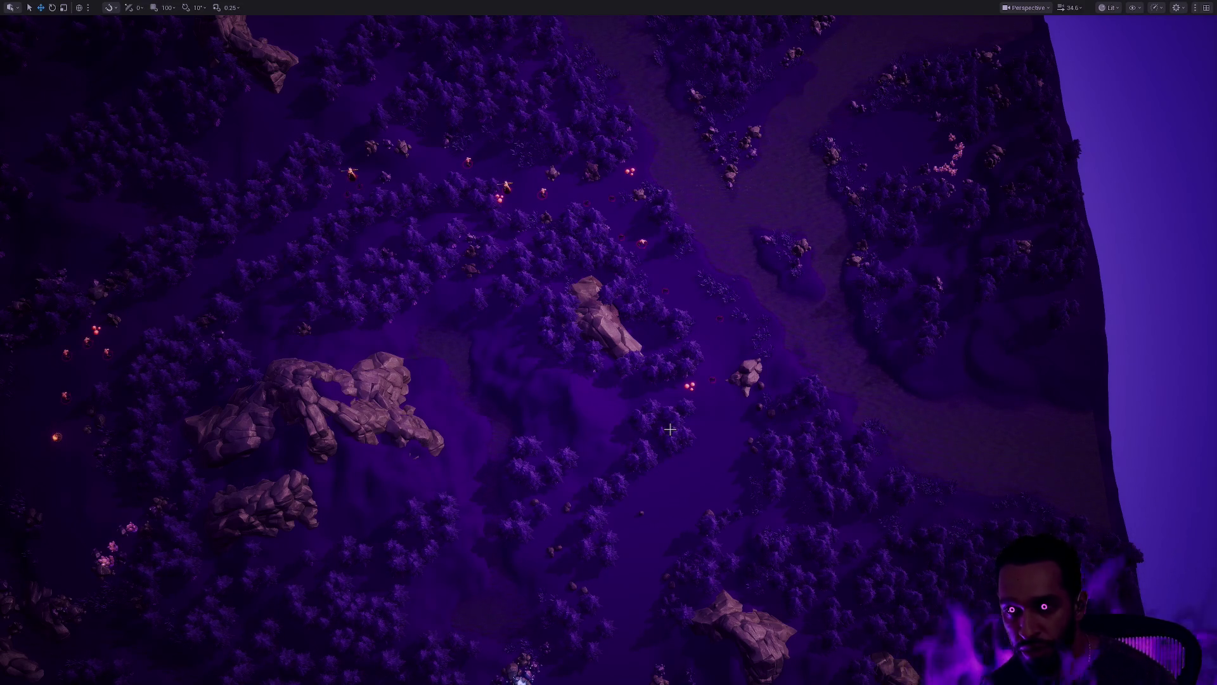
pyautogui.scroll(5, 670, 429)
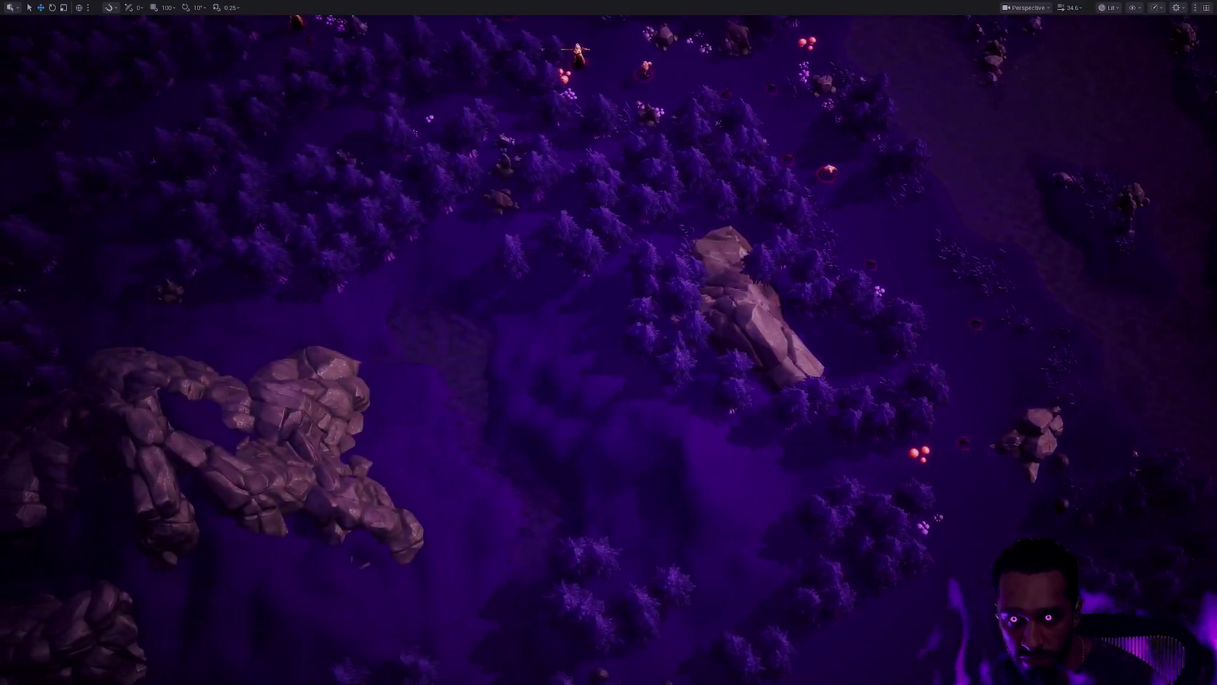
pyautogui.moveTo(721, 418); pyautogui.dragTo(727, 423)
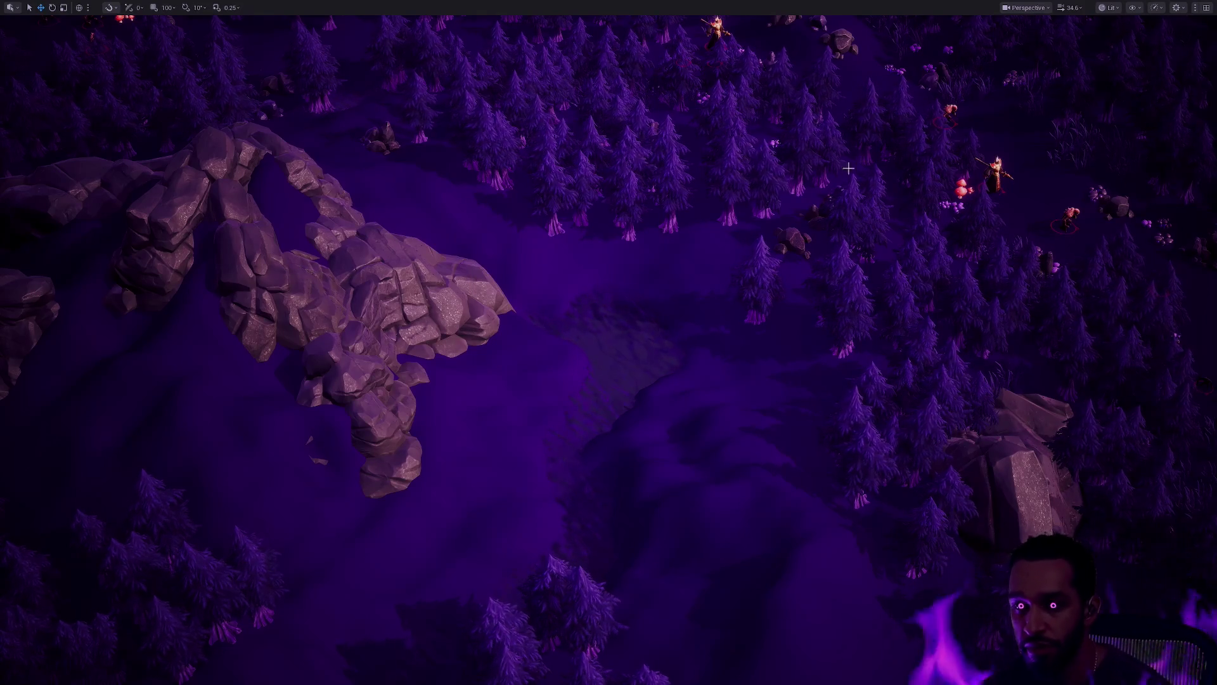
# Step: Zoom out over the forested hillside and leave immersive mode with F11 to restore the editor panels
pyautogui.scroll(-8, 854, 166)
pyautogui.scroll(-3, 750, 251)
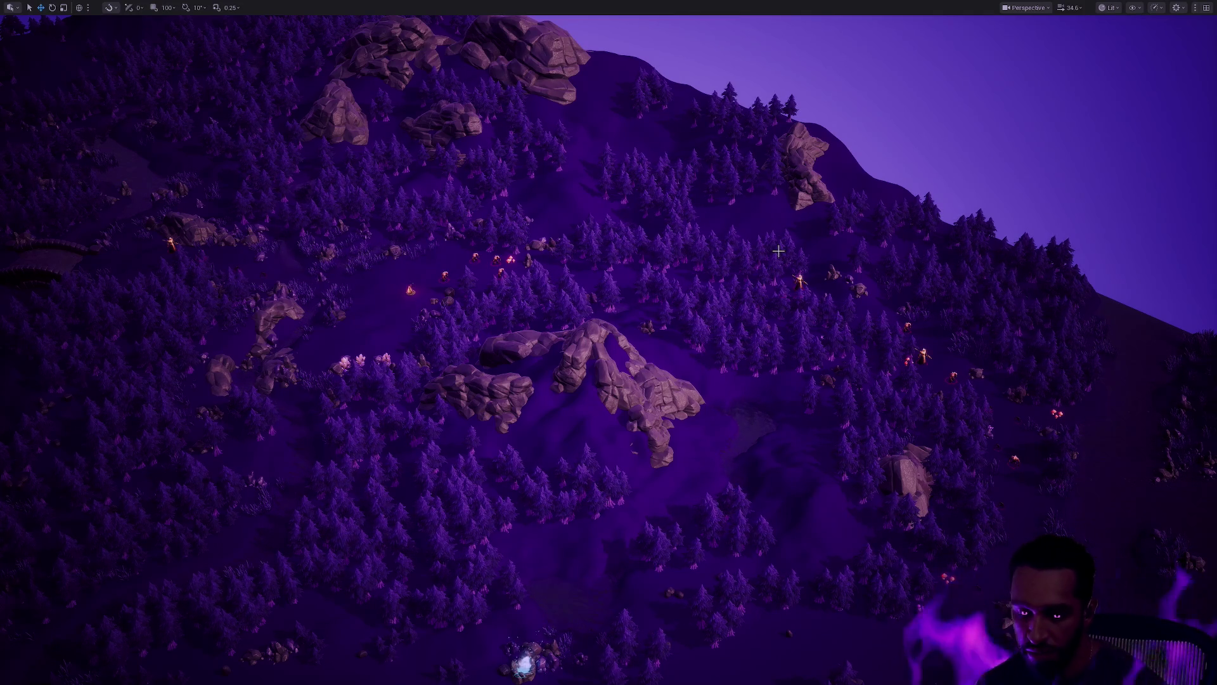
pyautogui.press('F11')
pyautogui.scroll(-5, 807, 261)
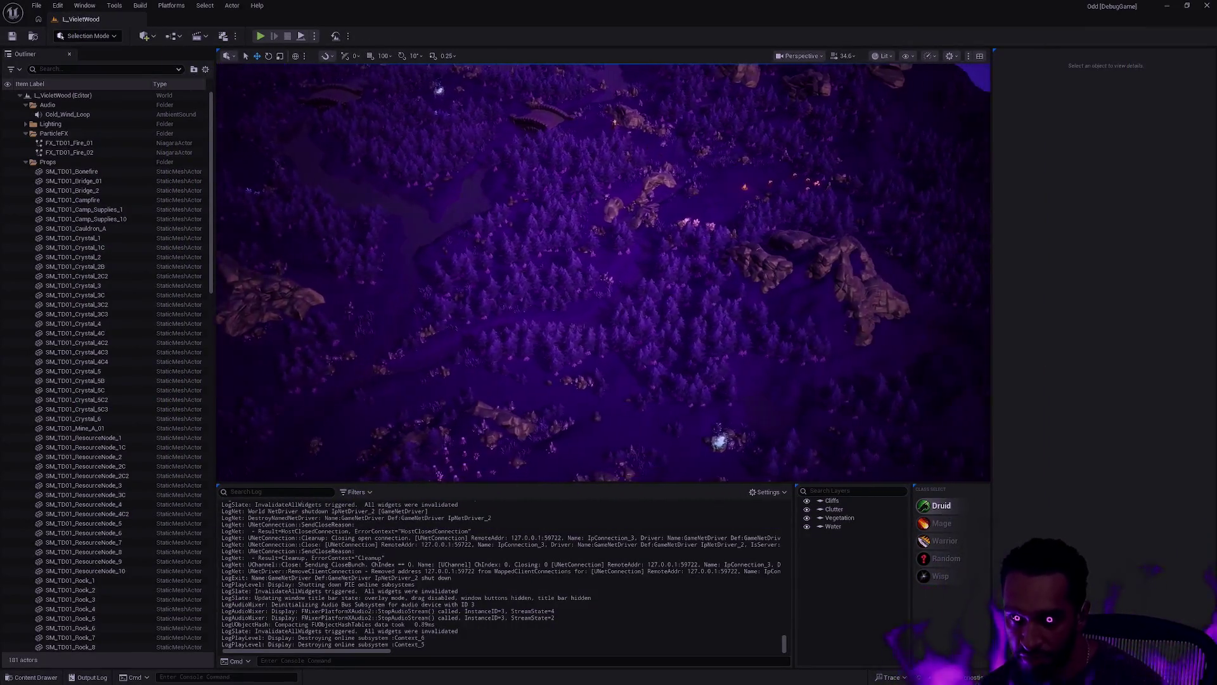
# Step: Pan across the forest and bring the camera down to the pines below the rock cliff
pyautogui.moveTo(788, 264); pyautogui.dragTo(818, 264)
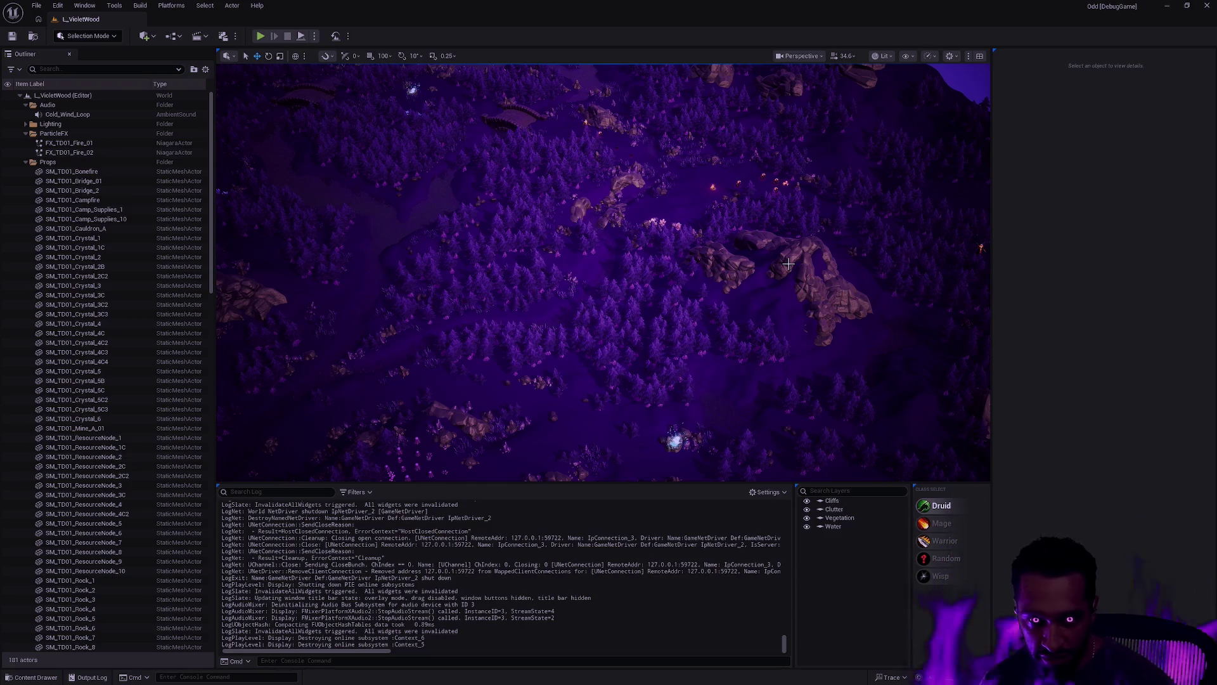
pyautogui.moveTo(721, 308)
pyautogui.mouseDown()
pyautogui.moveTo(721, 342)
pyautogui.moveTo(722, 309)
pyautogui.mouseUp()
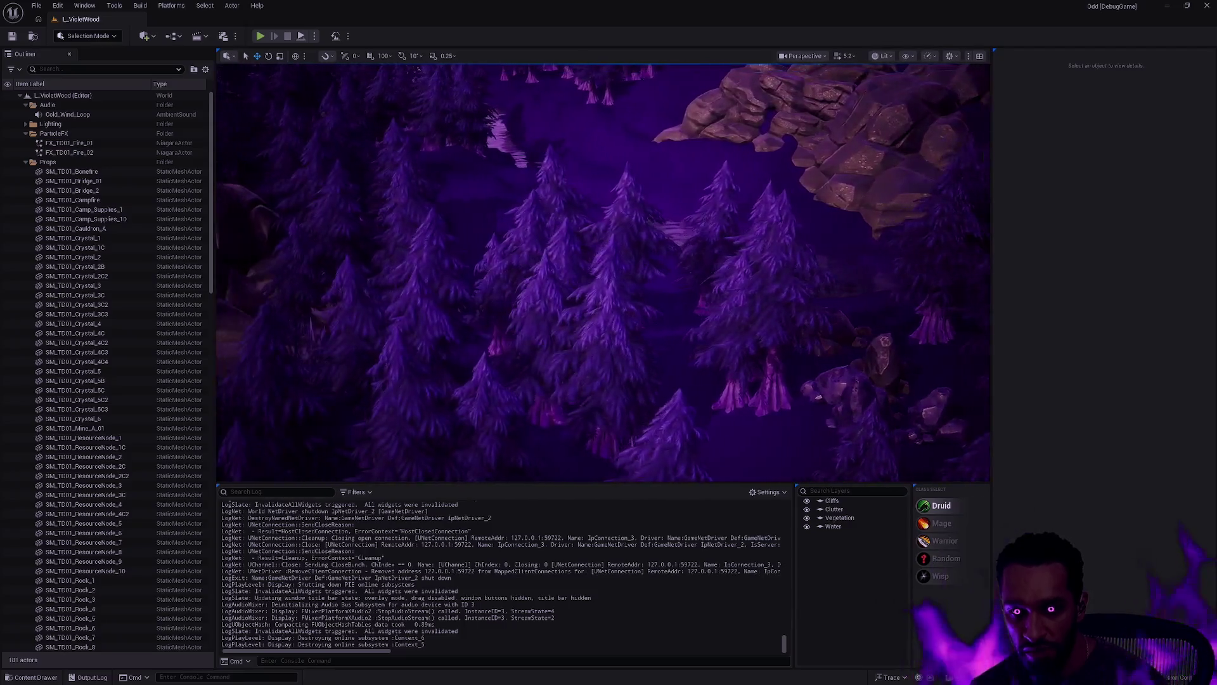
# Step: Find BP_Druid with the quick asset finder and open the blueprint
pyautogui.hotkey('ctrl', 'p')
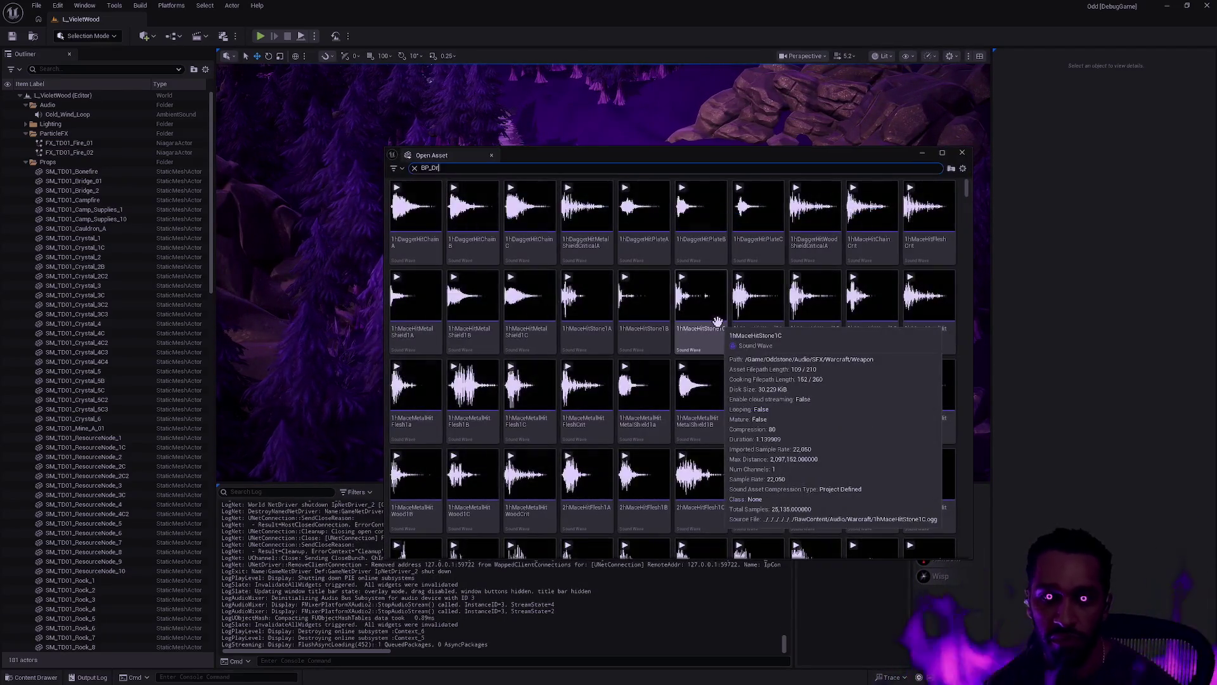
pyautogui.write('BP_Druid')
pyautogui.click(472, 212)
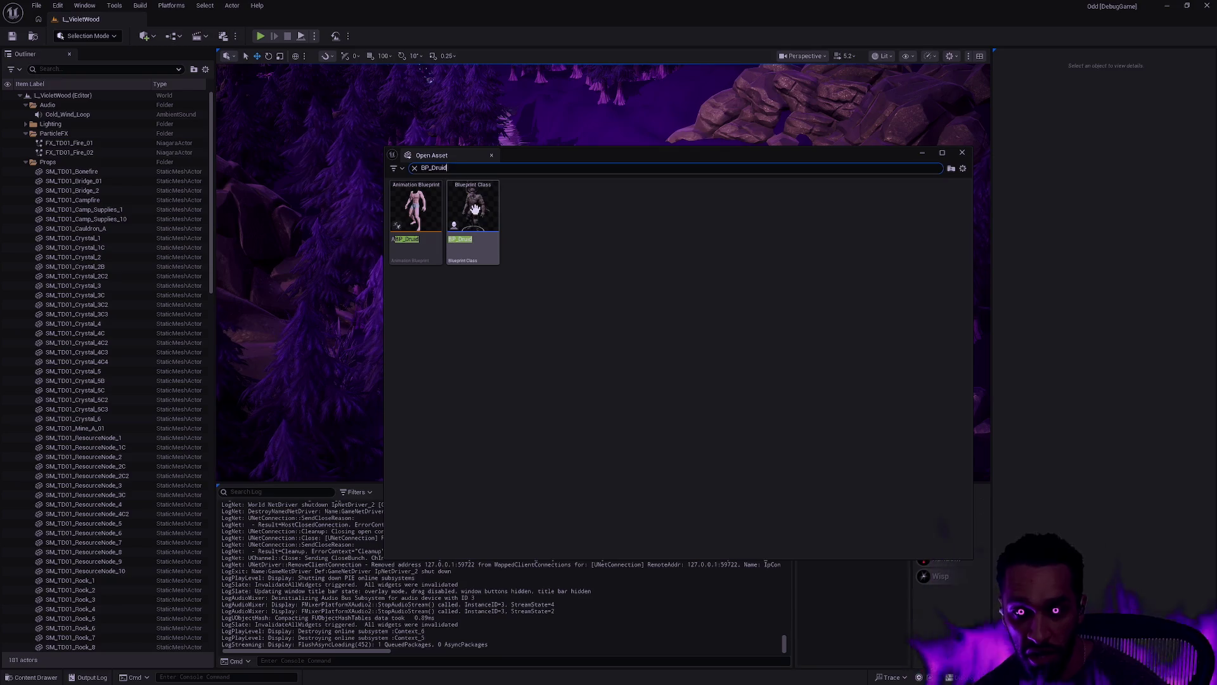
pyautogui.press('Return')
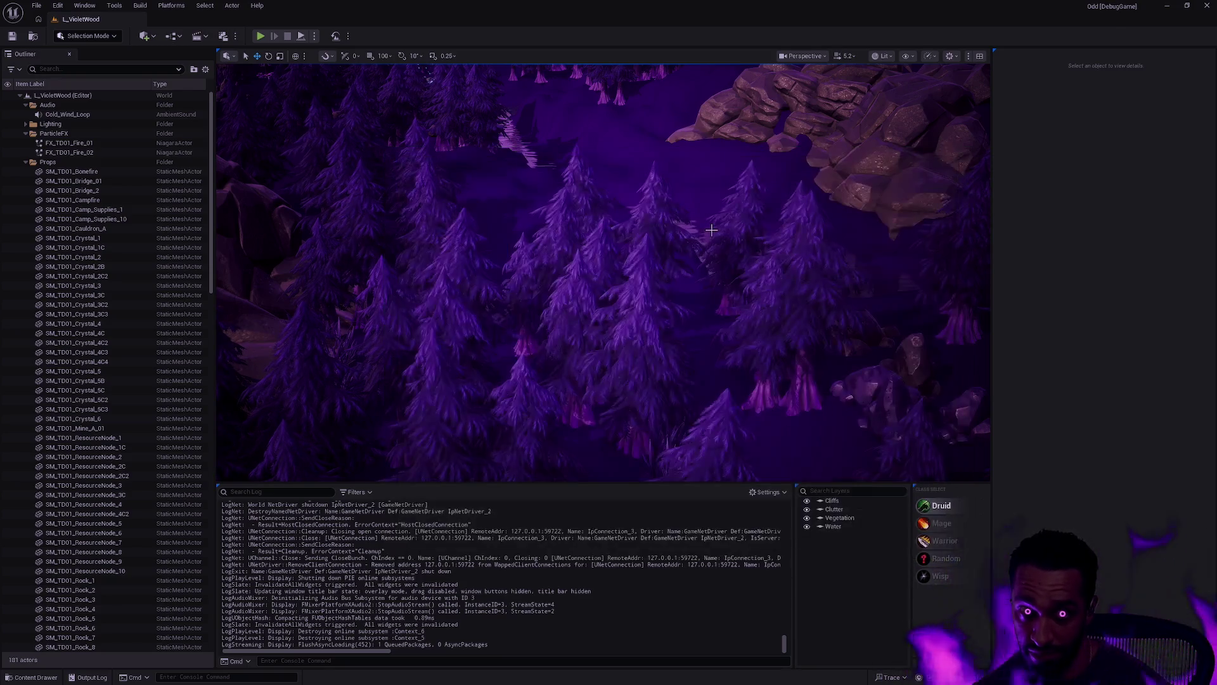
# Step: In the Druid's 3D preview, select the FullSet outfit, Bow and Hair components
pyautogui.click(272, 54)
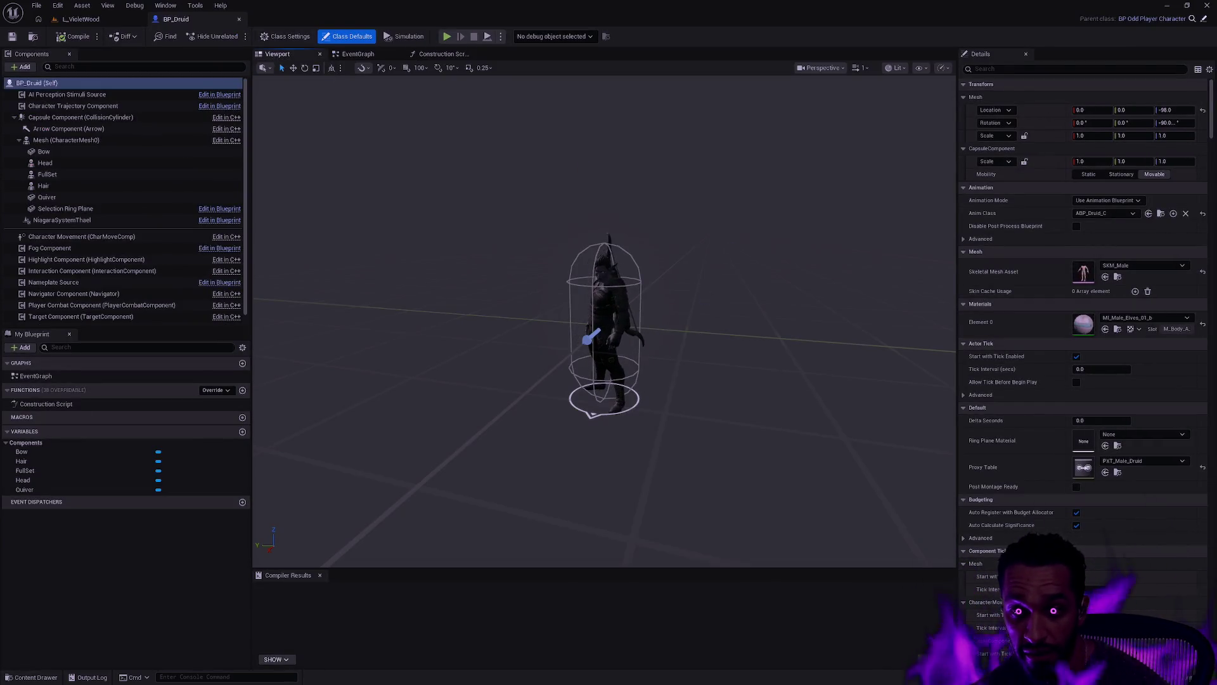
pyautogui.scroll(5, 702, 290)
pyautogui.scroll(-3, 606, 323)
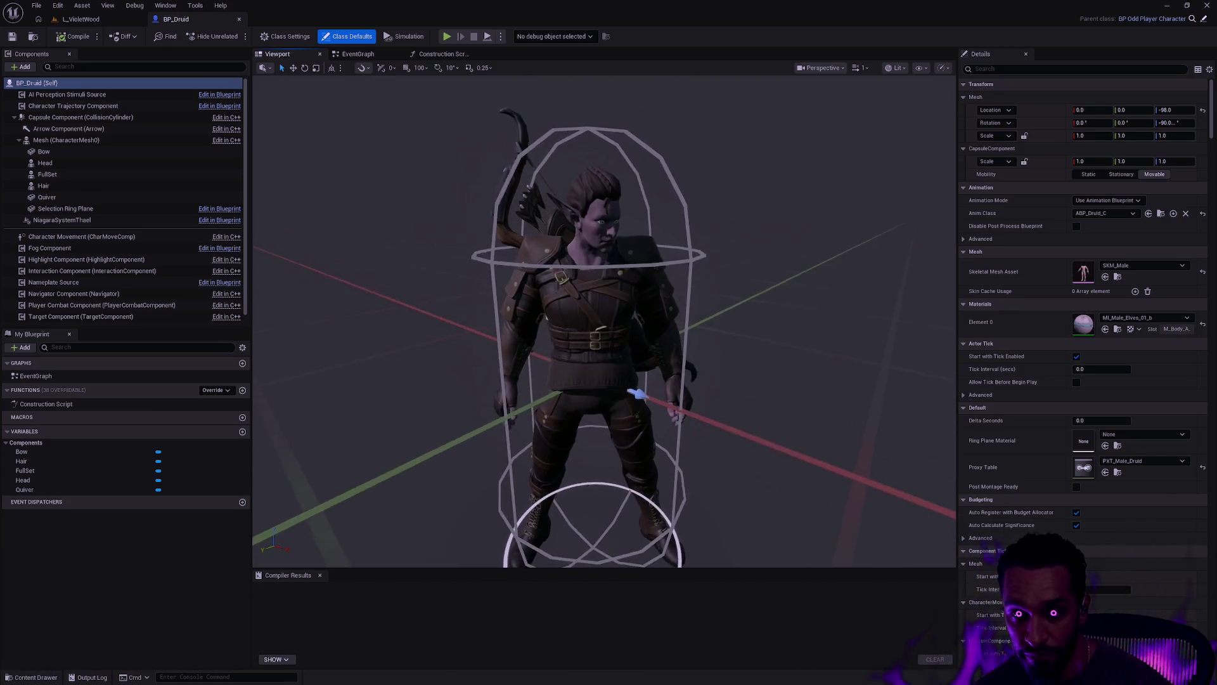
pyautogui.click(560, 279)
pyautogui.click(612, 257)
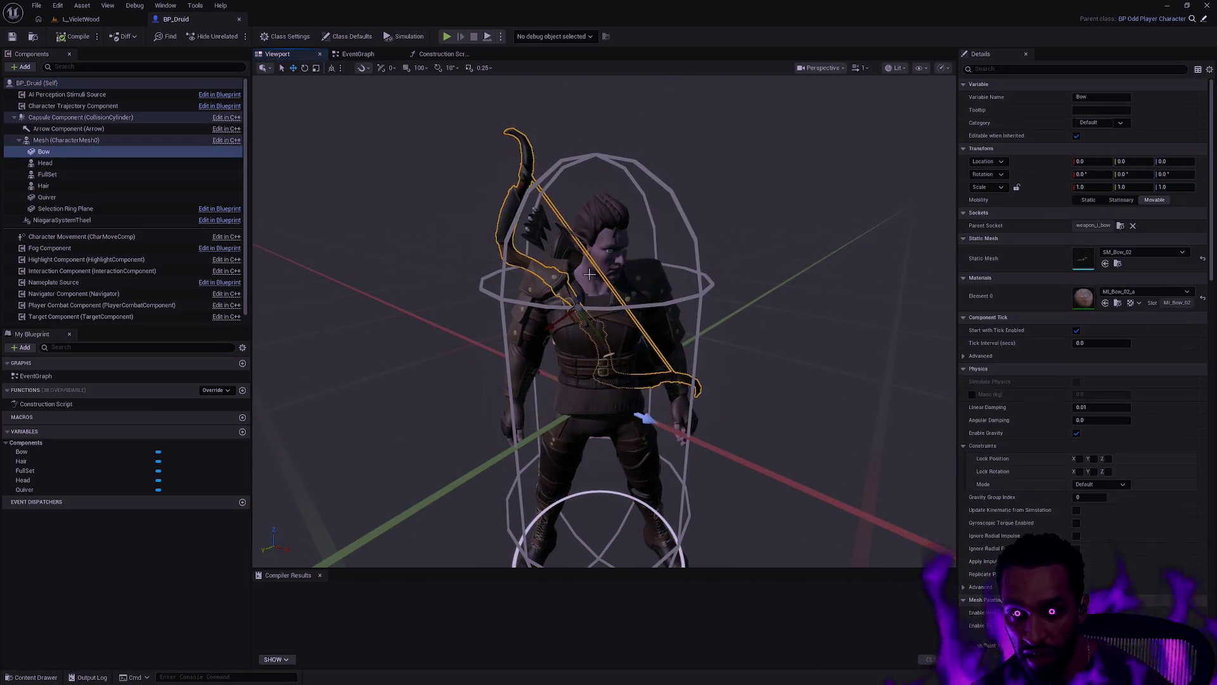
pyautogui.click(645, 271)
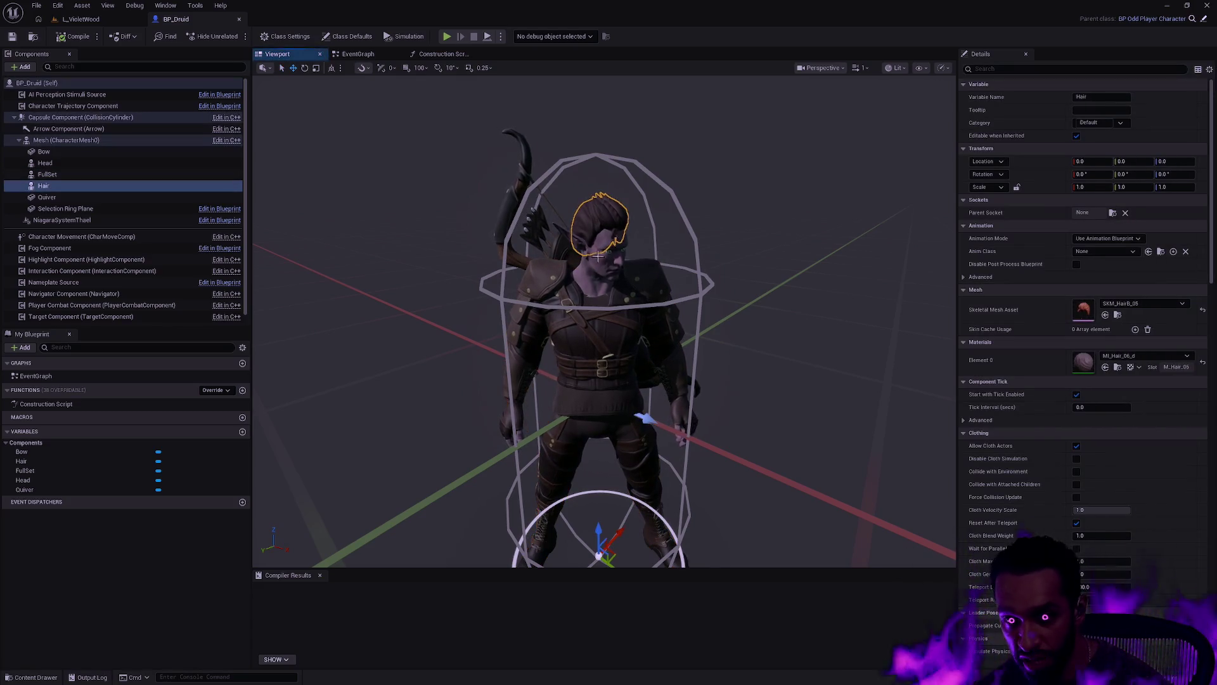
pyautogui.click(628, 266)
pyautogui.click(672, 323)
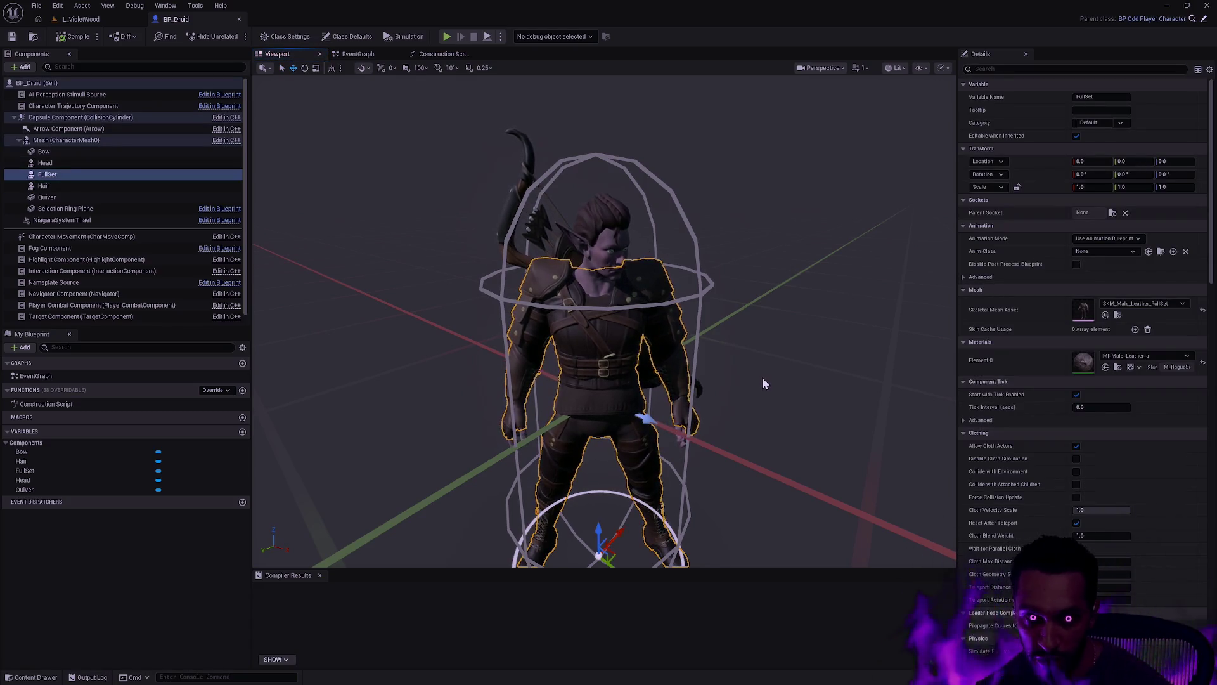
# Step: Orbit around the whole Druid character, then return to the L_VioletWood level
pyautogui.moveTo(762, 338); pyautogui.dragTo(756, 347)
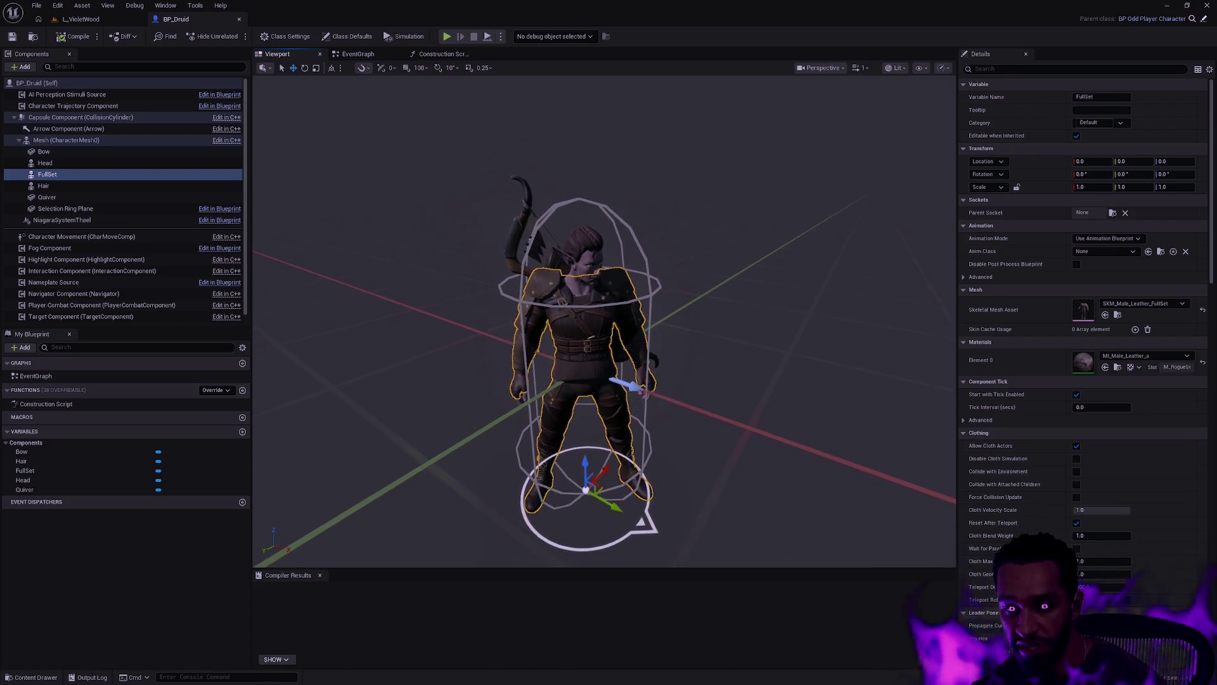
pyautogui.click(748, 339)
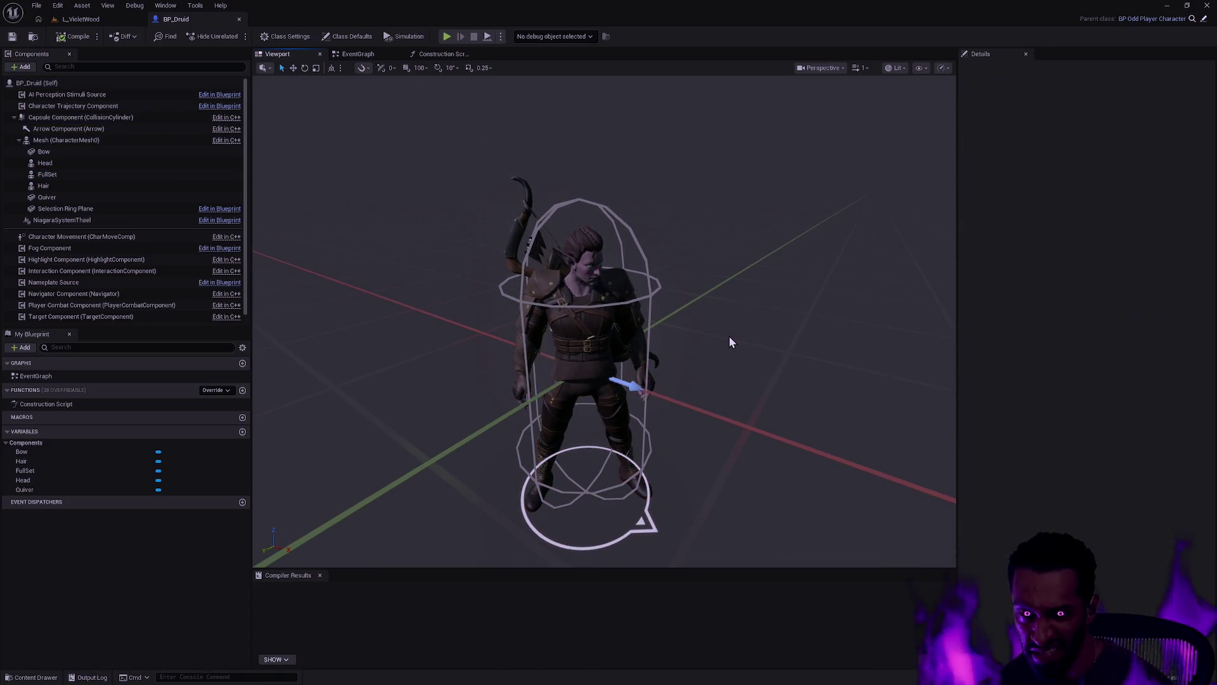
pyautogui.moveTo(718, 321); pyautogui.dragTo(748, 325)
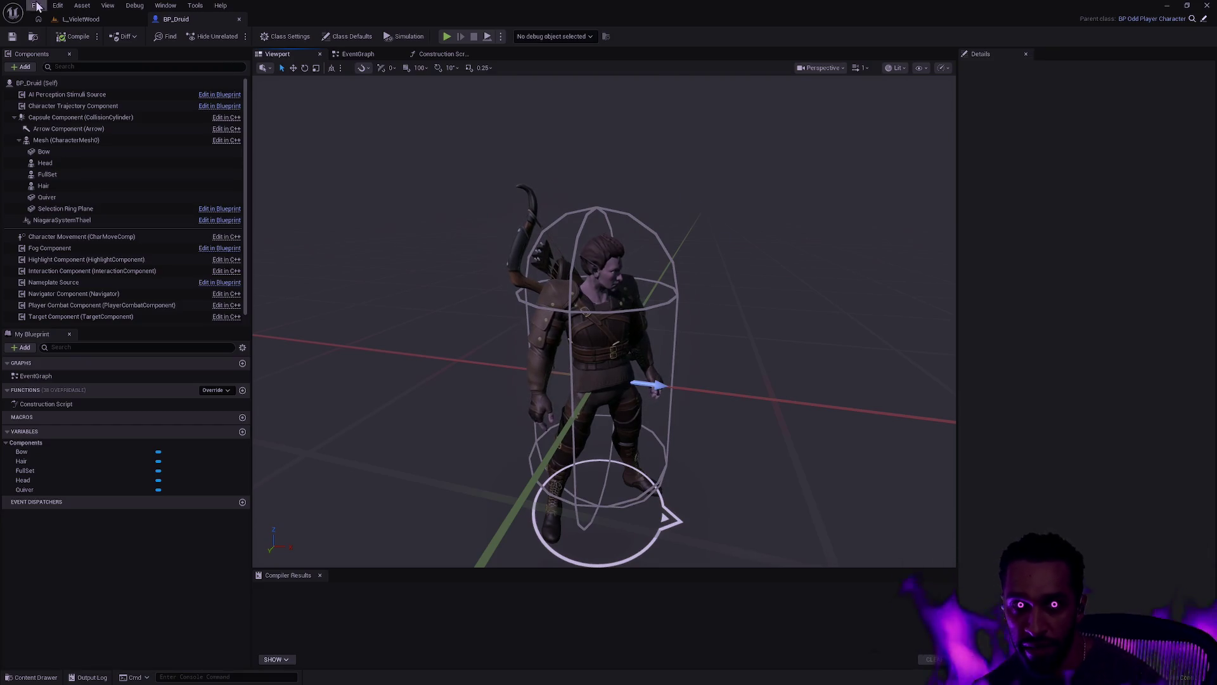
pyautogui.click(82, 21)
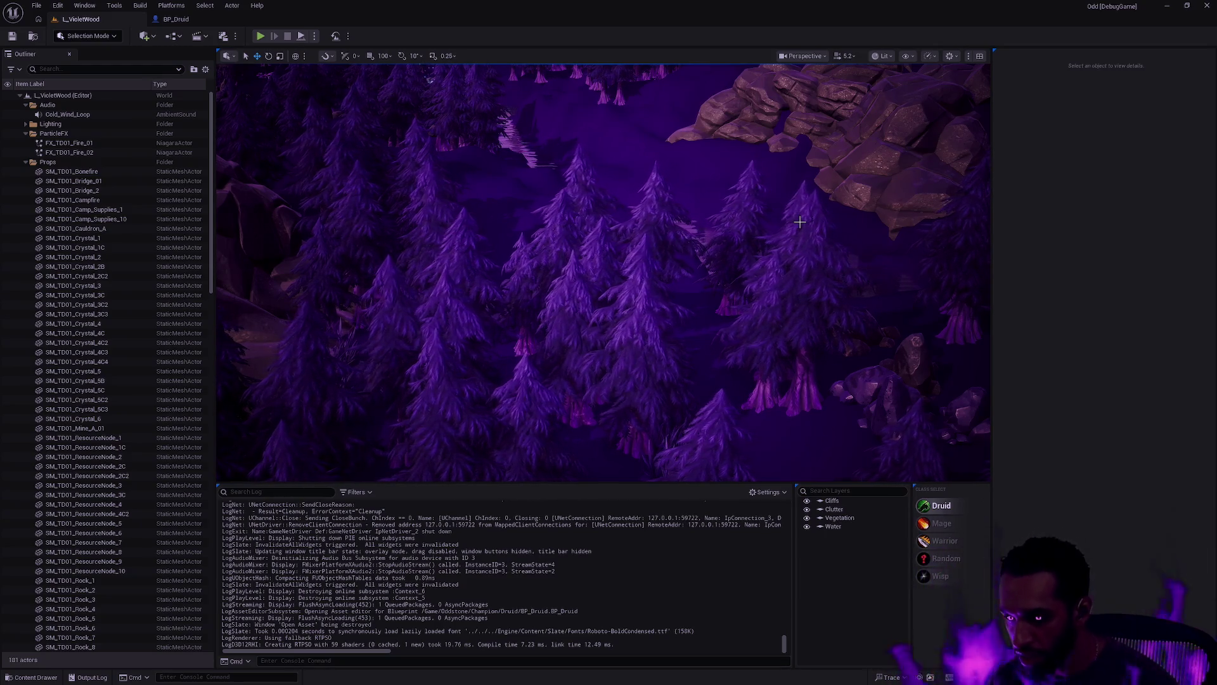
# Step: Pull the camera back from the trees and turn it across the rock outcrops on the slope
pyautogui.moveTo(801, 221); pyautogui.dragTo(801, 273)
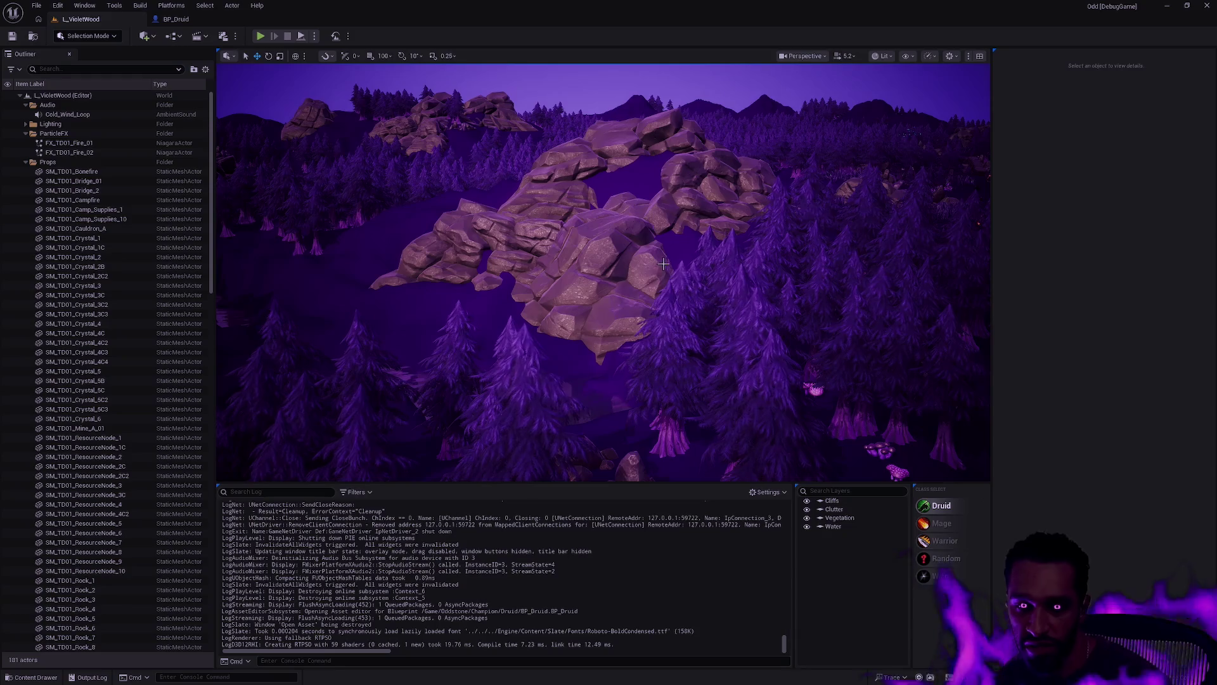
pyautogui.moveTo(700, 292)
pyautogui.mouseDown()
pyautogui.moveTo(634, 288)
pyautogui.moveTo(621, 352)
pyautogui.moveTo(622, 272)
pyautogui.moveTo(700, 284)
pyautogui.mouseUp()
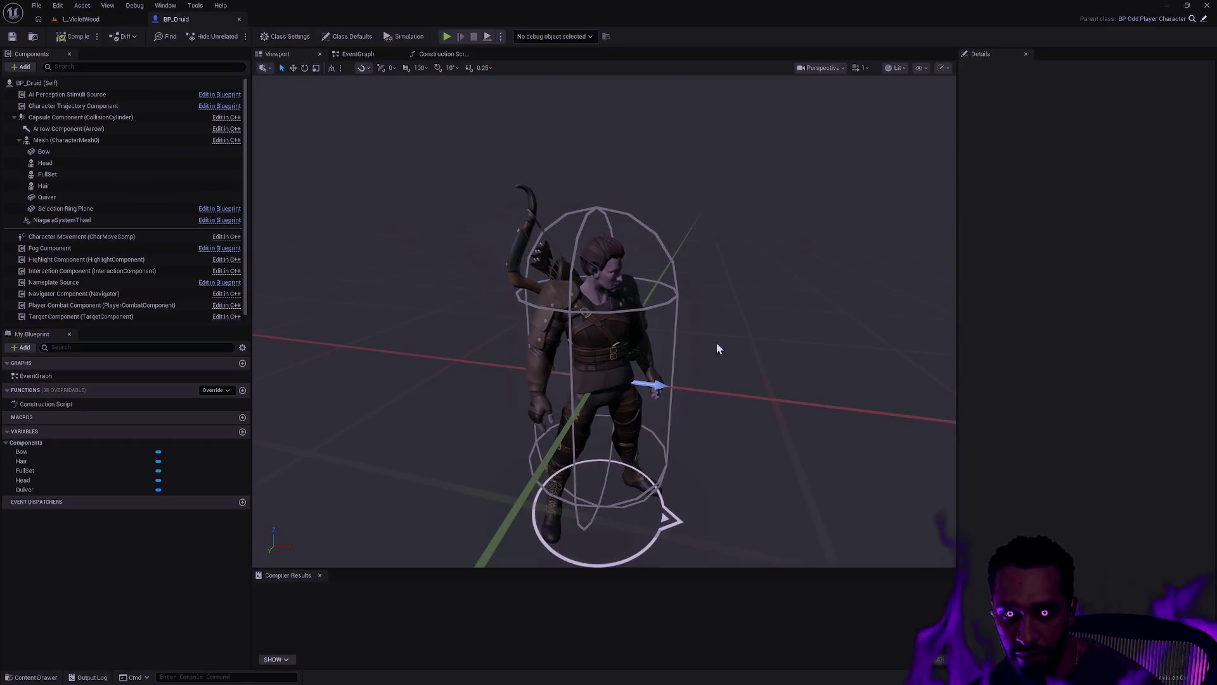
pyautogui.moveTo(716, 341)
pyautogui.mouseDown()
pyautogui.moveTo(621, 346)
pyautogui.moveTo(735, 363)
pyautogui.mouseUp()
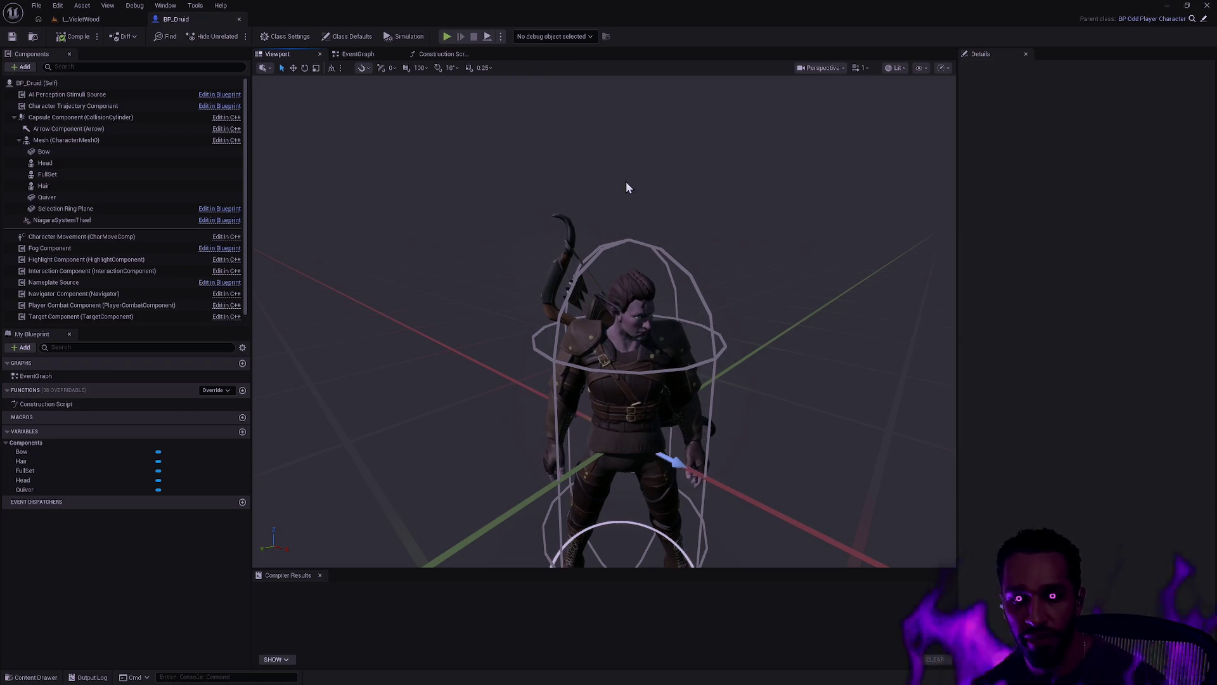
pyautogui.moveTo(552, 188); pyautogui.dragTo(729, 265)
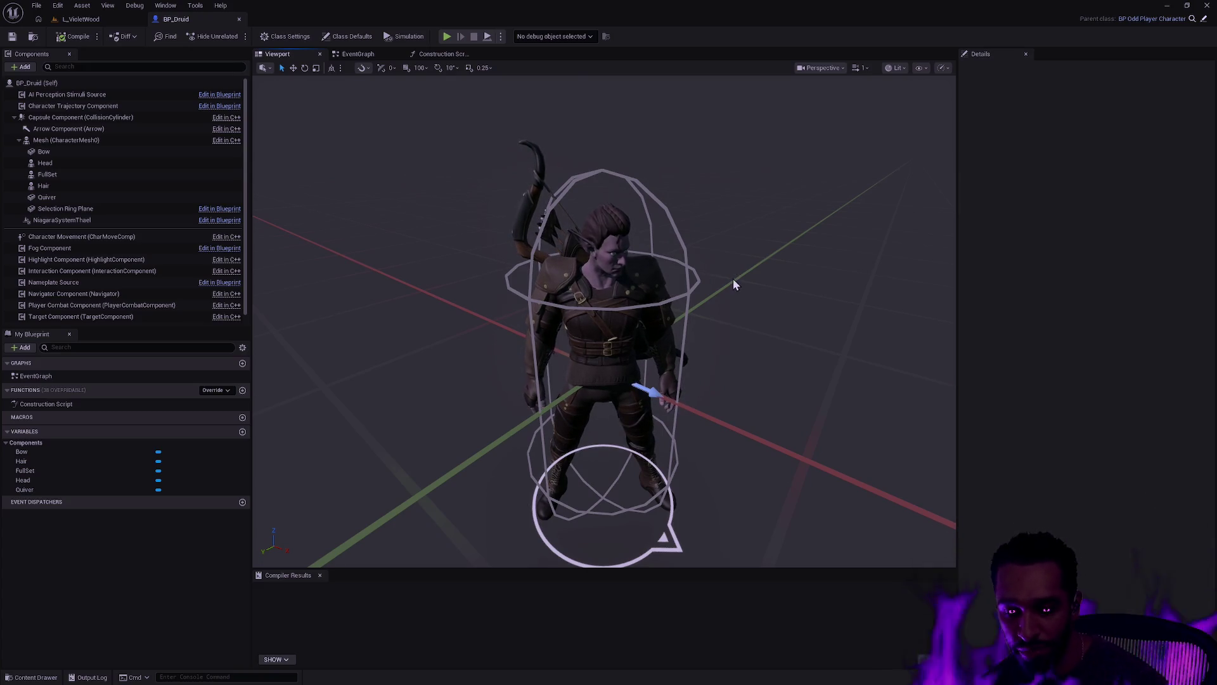
pyautogui.scroll(-3, 741, 303)
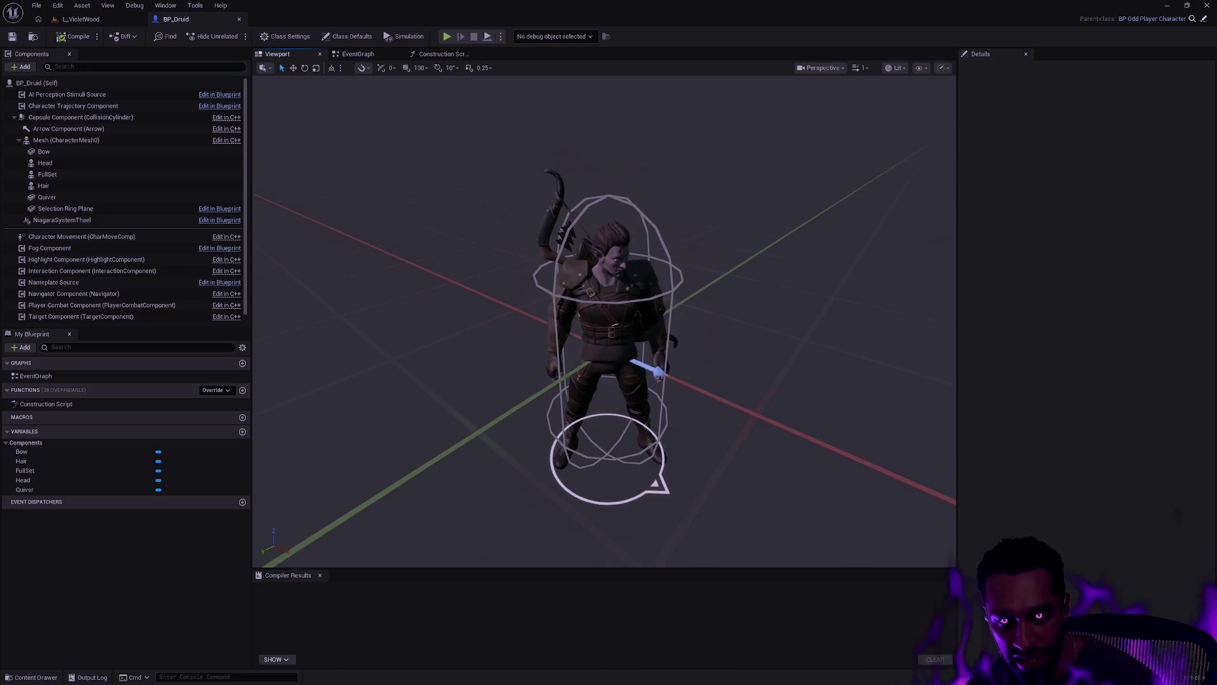
pyautogui.click(91, 20)
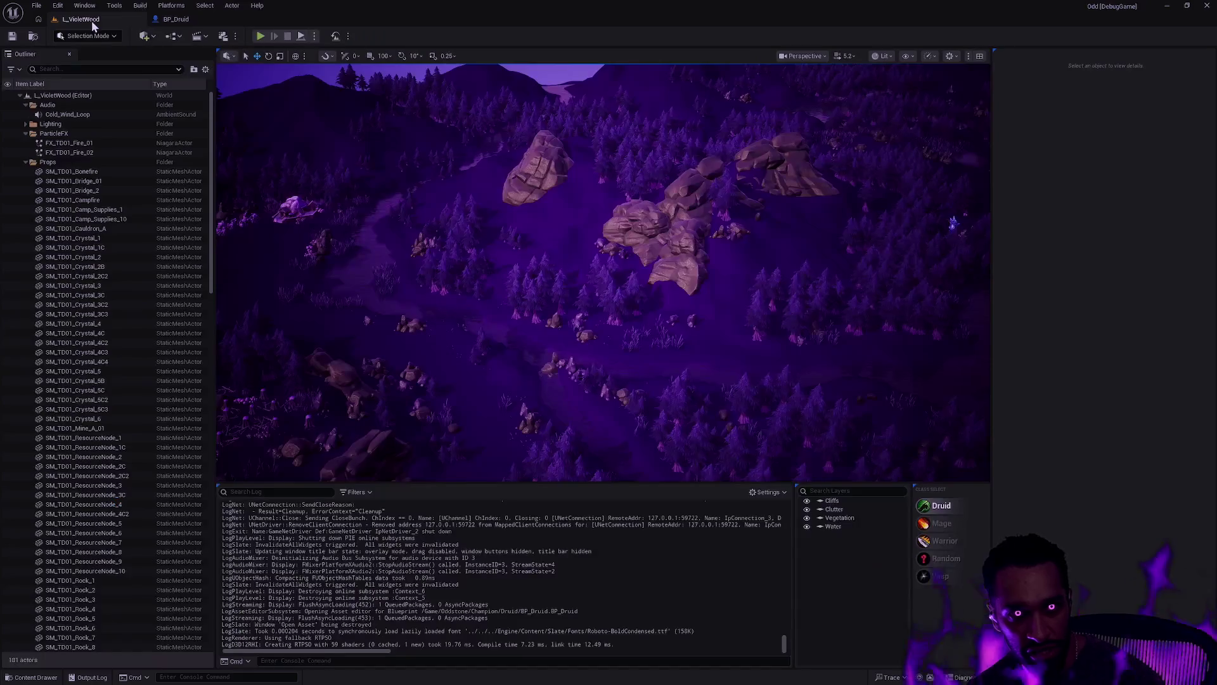
# Step: Fly the camera over the rock cluster to the bridges area and start Play in Editor with Alt+P
pyautogui.moveTo(801, 342)
pyautogui.mouseDown()
pyautogui.moveTo(875, 291)
pyautogui.moveTo(749, 304)
pyautogui.moveTo(748, 368)
pyautogui.moveTo(754, 337)
pyautogui.mouseUp()
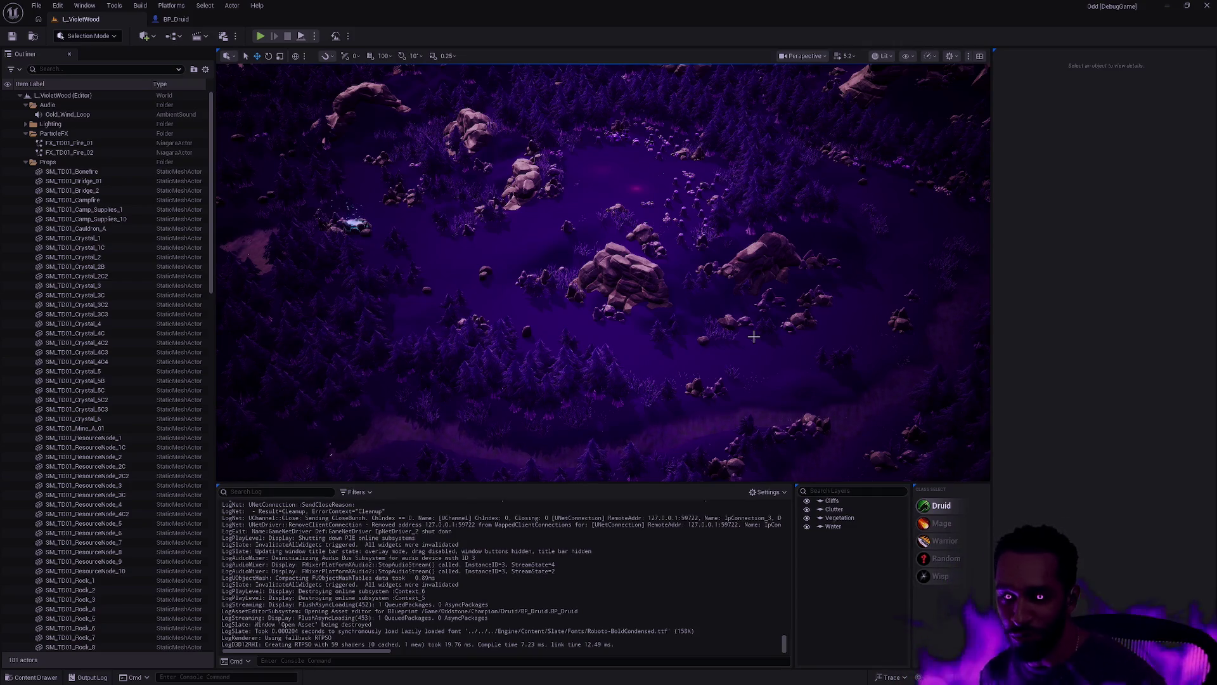
pyautogui.moveTo(730, 271); pyautogui.dragTo(748, 277)
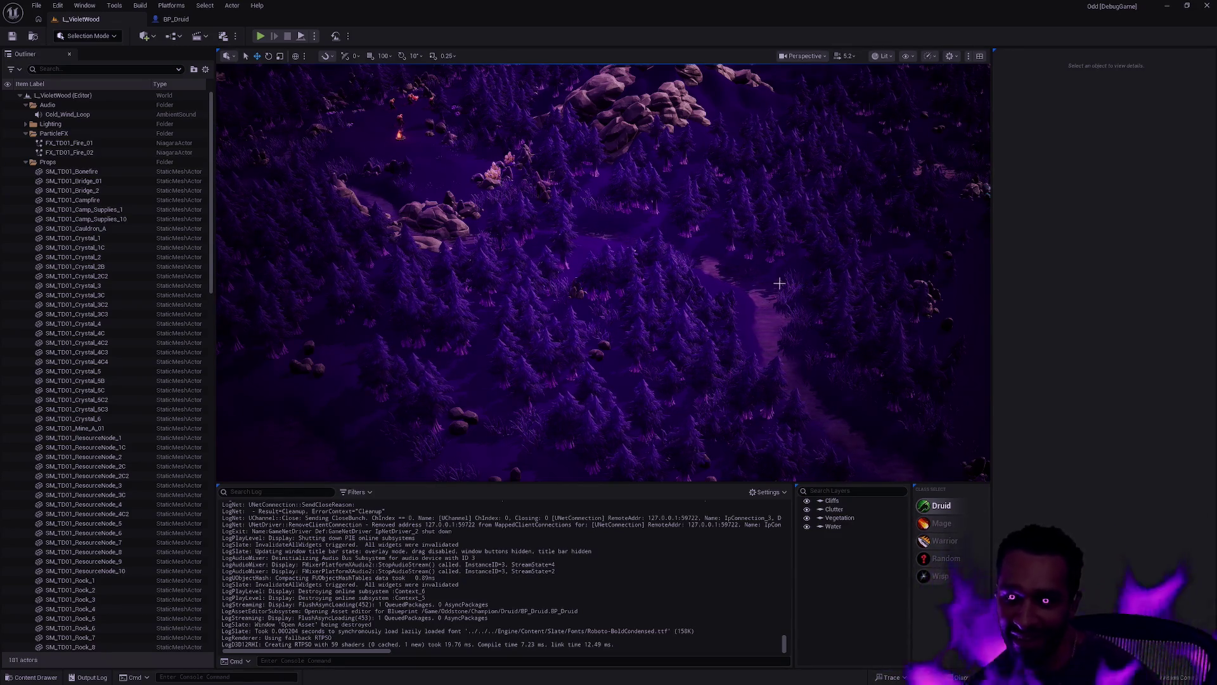
pyautogui.moveTo(757, 298)
pyautogui.mouseDown()
pyautogui.moveTo(761, 272)
pyautogui.moveTo(735, 274)
pyautogui.mouseUp()
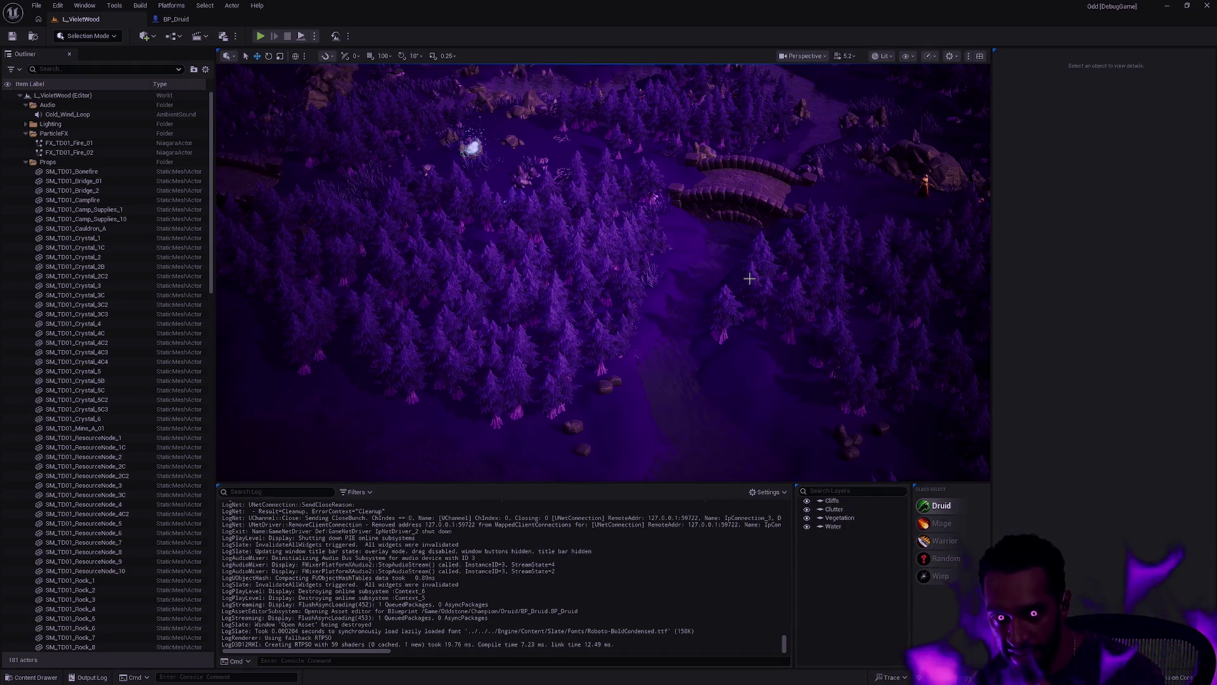
pyautogui.moveTo(749, 279); pyautogui.dragTo(888, 305)
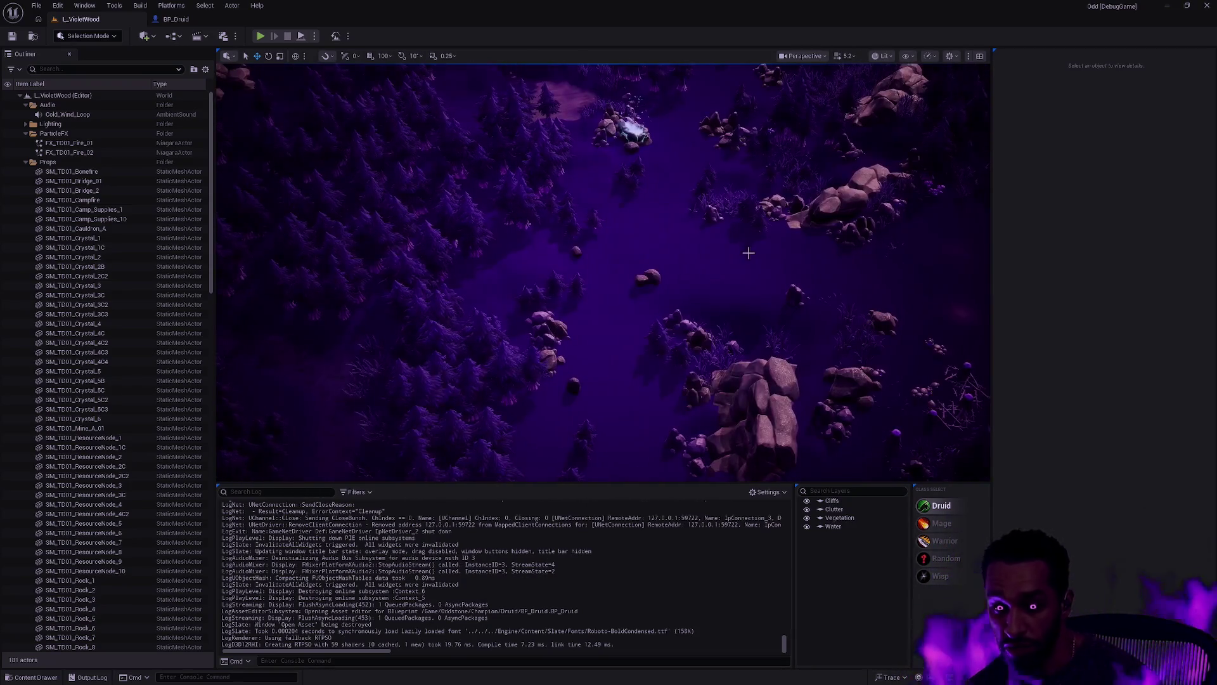
pyautogui.hotkey('alt', 'p')
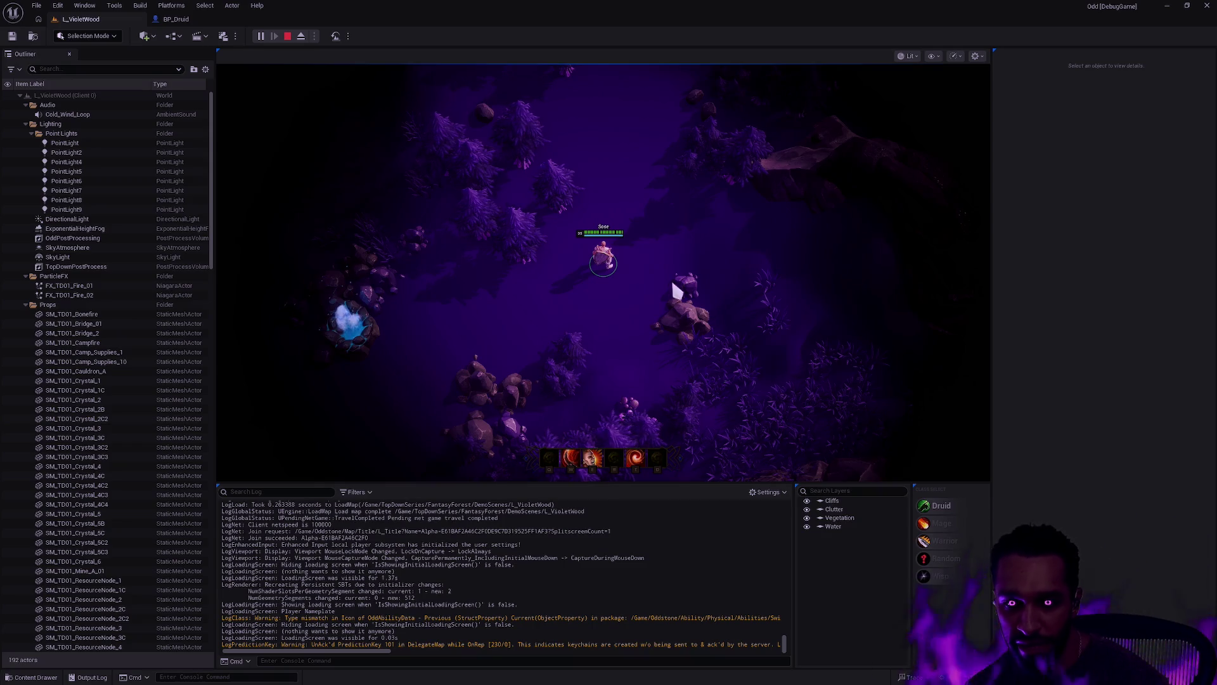
# Step: Walk the character across the clearing and up through the forest in fullscreen game view
pyautogui.moveTo(535, 303)
pyautogui.mouseDown()
pyautogui.moveTo(492, 307)
pyautogui.moveTo(495, 336)
pyautogui.moveTo(666, 307)
pyautogui.moveTo(702, 266)
pyautogui.moveTo(535, 169)
pyautogui.moveTo(710, 264)
pyautogui.moveTo(563, 152)
pyautogui.moveTo(667, 259)
pyautogui.mouseUp()
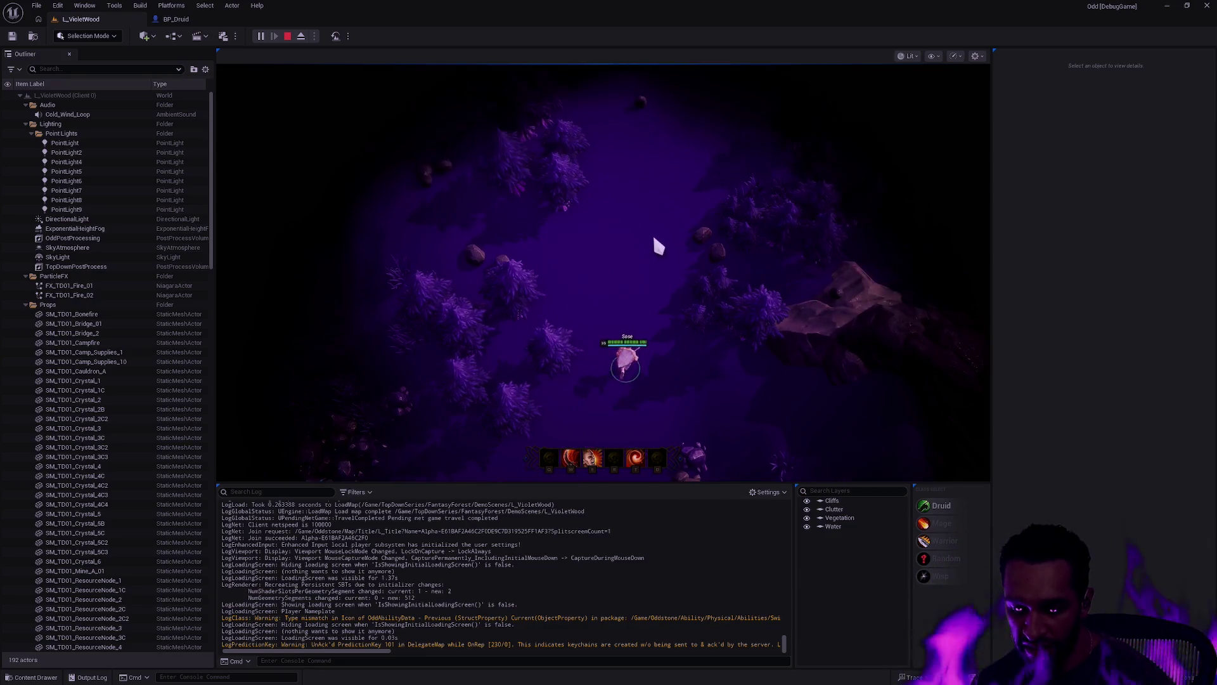
pyautogui.press('F11')
pyautogui.moveTo(735, 232)
pyautogui.mouseDown()
pyautogui.moveTo(734, 267)
pyautogui.moveTo(701, 250)
pyautogui.moveTo(1207, 191)
pyautogui.moveTo(733, 260)
pyautogui.moveTo(727, 249)
pyautogui.moveTo(805, 201)
pyautogui.moveTo(660, 228)
pyautogui.moveTo(628, 191)
pyautogui.moveTo(707, 423)
pyautogui.moveTo(758, 158)
pyautogui.moveTo(641, 424)
pyautogui.moveTo(497, 581)
pyautogui.moveTo(407, 489)
pyautogui.moveTo(340, 380)
pyautogui.moveTo(361, 217)
pyautogui.moveTo(446, 150)
pyautogui.moveTo(562, 142)
pyautogui.moveTo(704, 204)
pyautogui.moveTo(751, 334)
pyautogui.moveTo(595, 391)
pyautogui.moveTo(467, 400)
pyautogui.moveTo(331, 322)
pyautogui.moveTo(484, 525)
pyautogui.moveTo(378, 354)
pyautogui.moveTo(383, 393)
pyautogui.mouseUp()
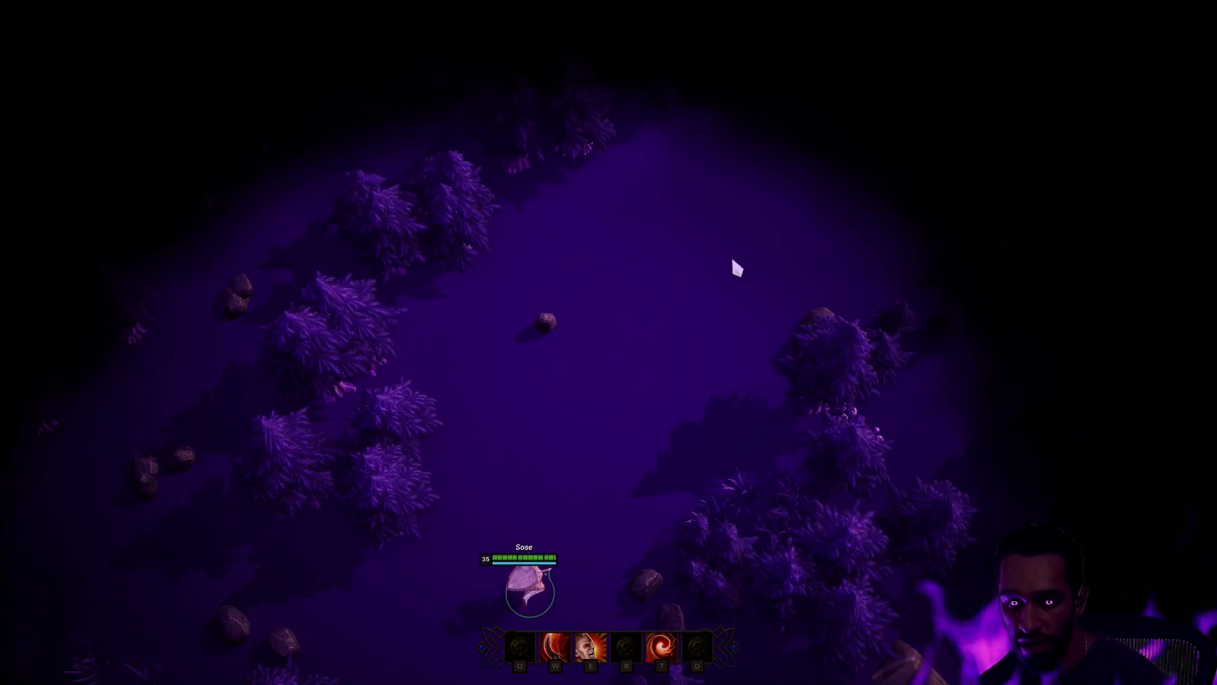
# Step: Stop the play session and open the Content Drawer showing the TopDownSeries levels
pyautogui.press('F11')
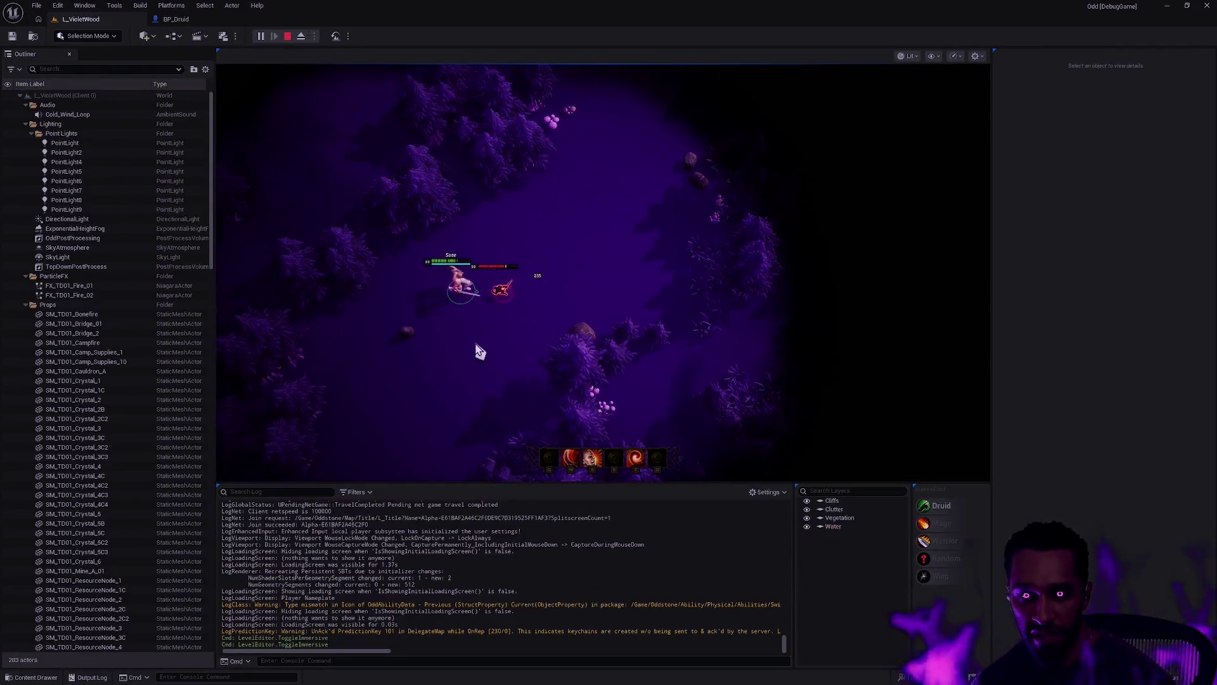
pyautogui.press('Escape')
pyautogui.hotkey('ctrl', 'p')
pyautogui.press('Escape')
pyautogui.hotkey('ctrl', 'space')
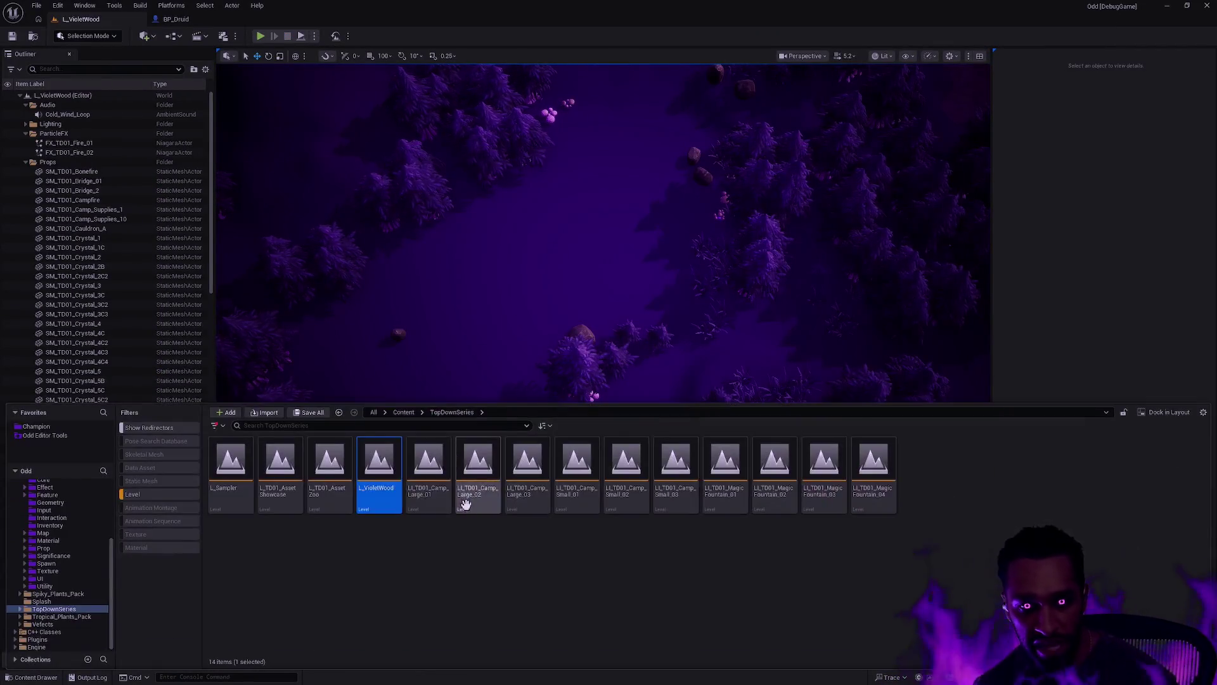
# Step: With all asset types shown, browse Champion > Warrior > Animation > MotionMatching > Databases > Male > Default to PSD_Male_Warrior_Run
pyautogui.click(61, 510)
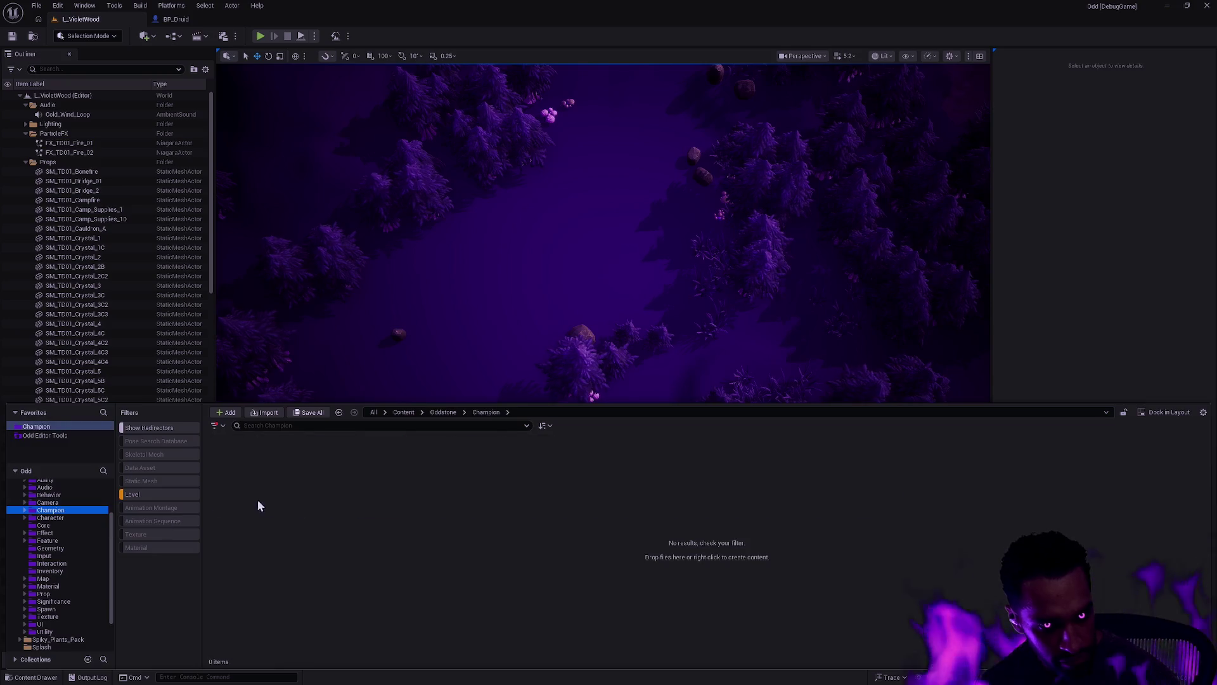
pyautogui.click(155, 495)
pyautogui.doubleClick(379, 460)
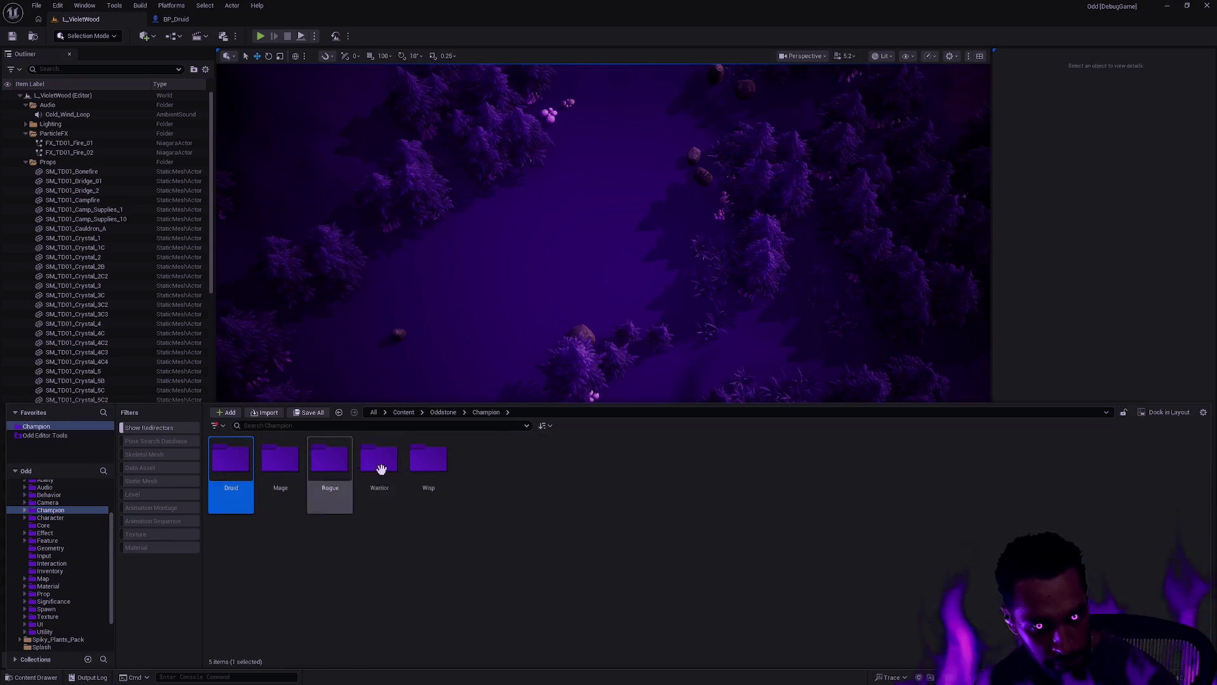
pyautogui.doubleClick(280, 460)
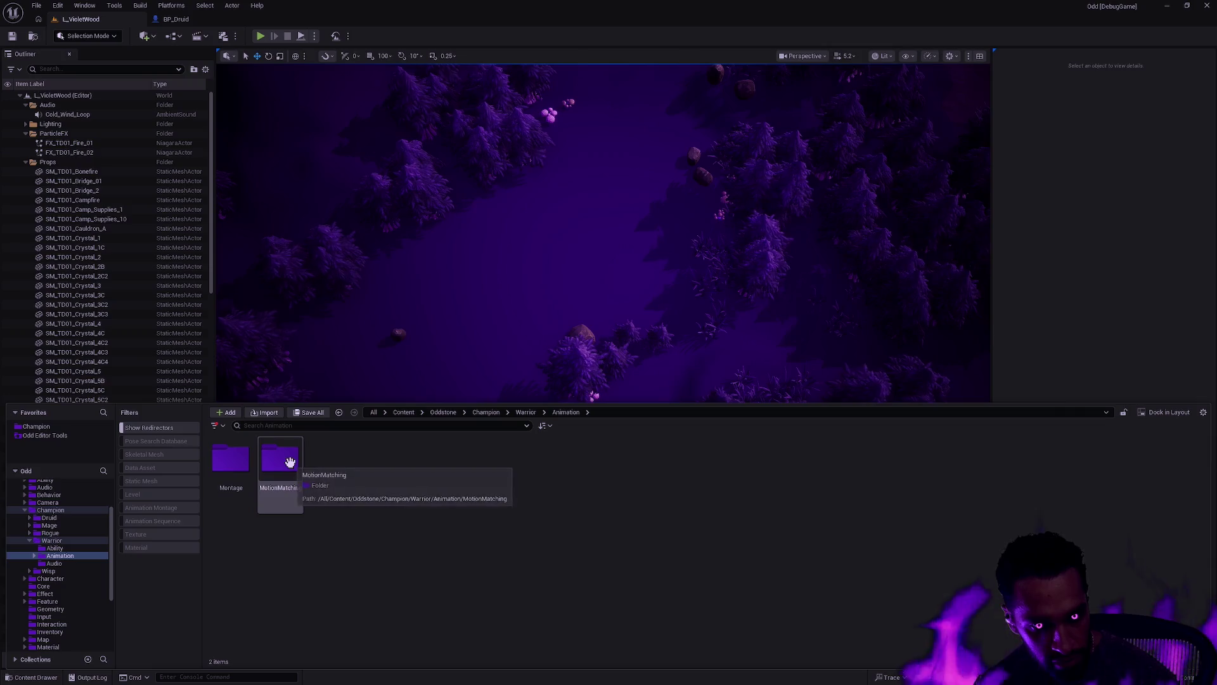
pyautogui.doubleClick(287, 460)
pyautogui.doubleClick(232, 461)
pyautogui.doubleClick(241, 466)
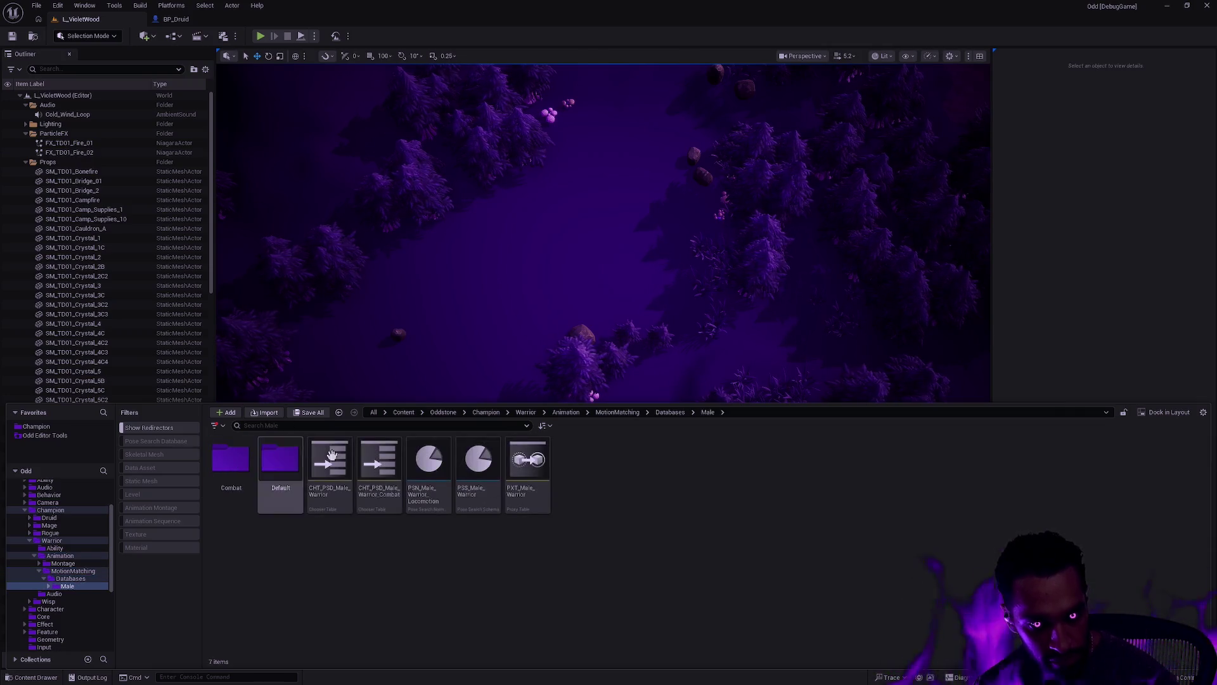
pyautogui.doubleClick(279, 459)
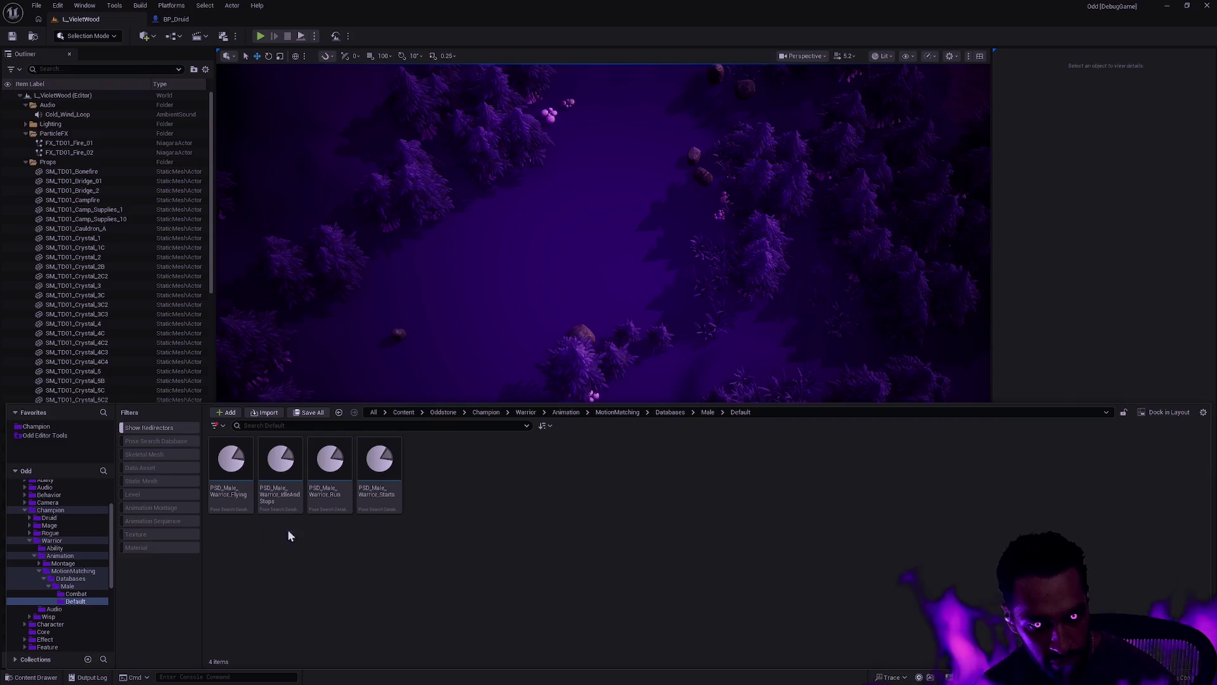
pyautogui.click(330, 494)
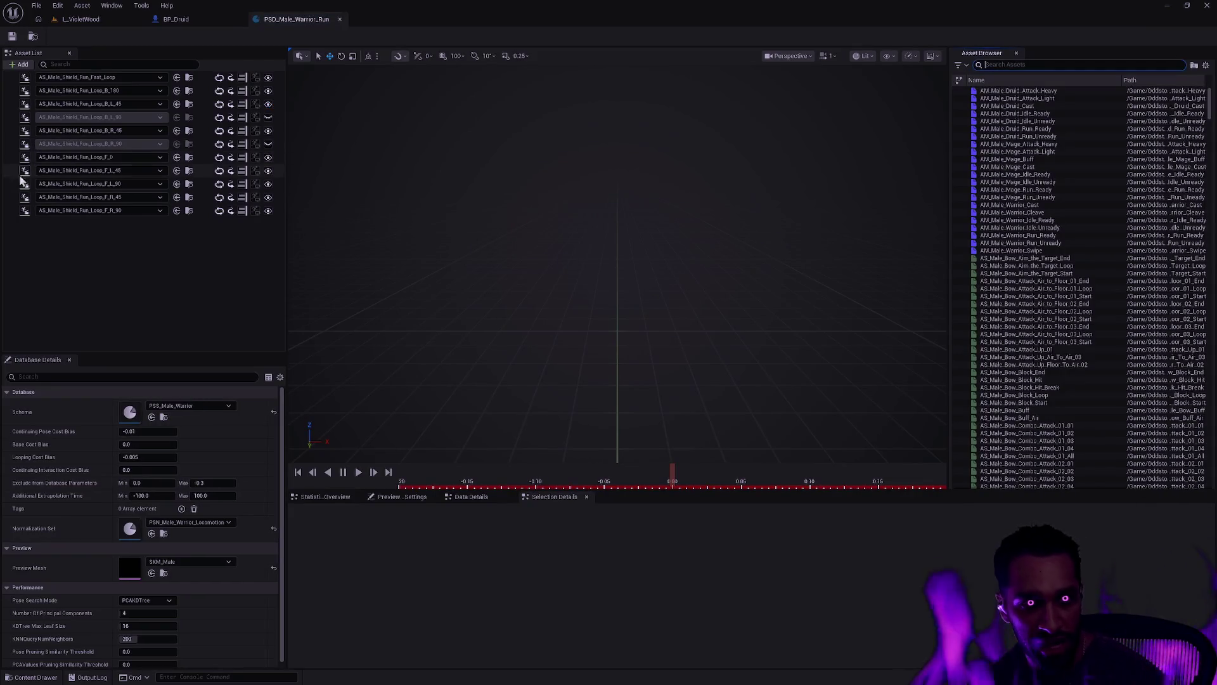
# Step: Select every Shield run animation in the Asset List and orbit closer to the runners
pyautogui.click(8, 210)
pyautogui.keyDown('shift'); pyautogui.click(8, 77); pyautogui.keyUp('shift')
pyautogui.moveTo(663, 368)
pyautogui.mouseDown()
pyautogui.moveTo(609, 482)
pyautogui.moveTo(597, 543)
pyautogui.mouseUp()
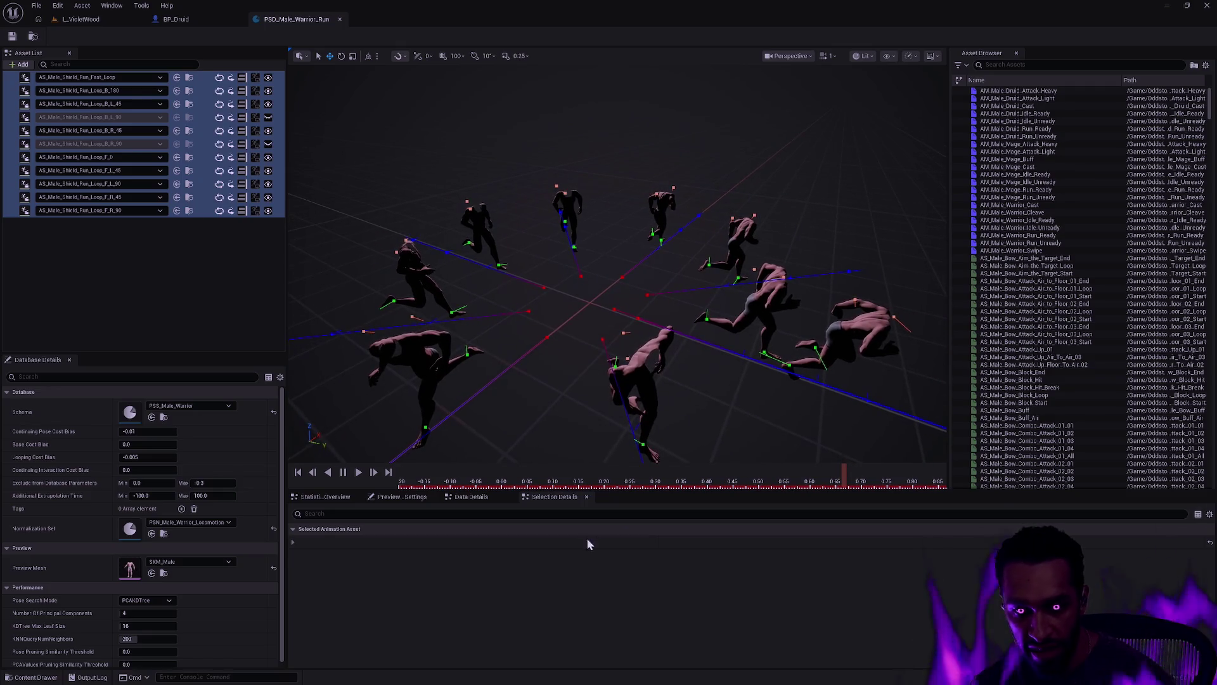
pyautogui.moveTo(844, 469)
pyautogui.mouseDown()
pyautogui.moveTo(424, 447)
pyautogui.moveTo(744, 449)
pyautogui.moveTo(500, 437)
pyautogui.moveTo(820, 445)
pyautogui.moveTo(622, 444)
pyautogui.moveTo(745, 445)
pyautogui.mouseUp()
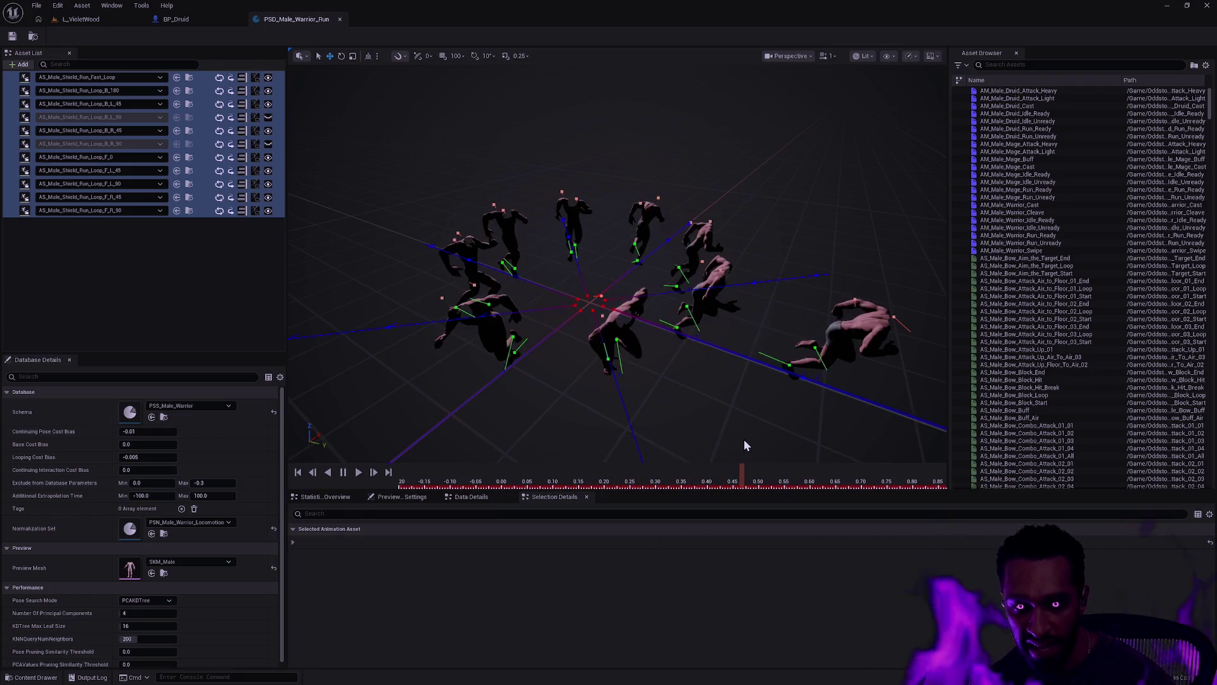
pyautogui.moveTo(685, 372)
pyautogui.mouseDown()
pyautogui.moveTo(692, 317)
pyautogui.moveTo(615, 258)
pyautogui.mouseUp()
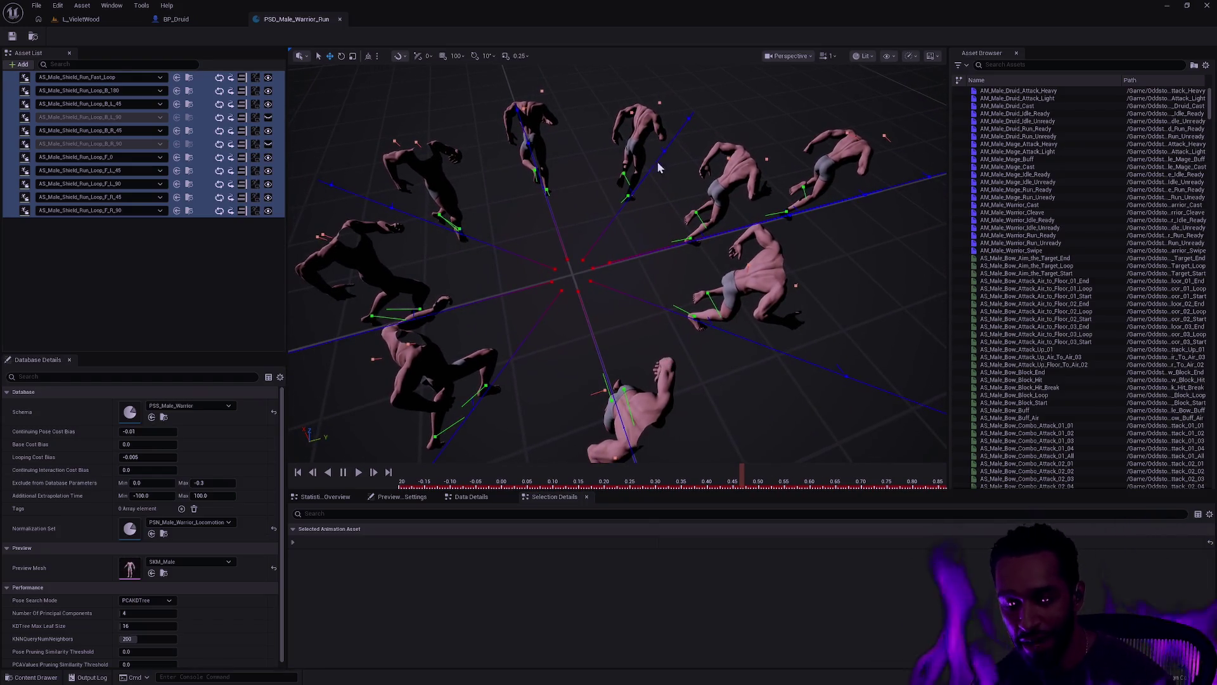
# Step: Zoom around the runners, scrub the timeline back to about 0.27, and orbit the view
pyautogui.scroll(5, 617, 264)
pyautogui.moveTo(686, 131)
pyautogui.mouseDown()
pyautogui.moveTo(686, 153)
pyautogui.moveTo(686, 131)
pyautogui.mouseUp()
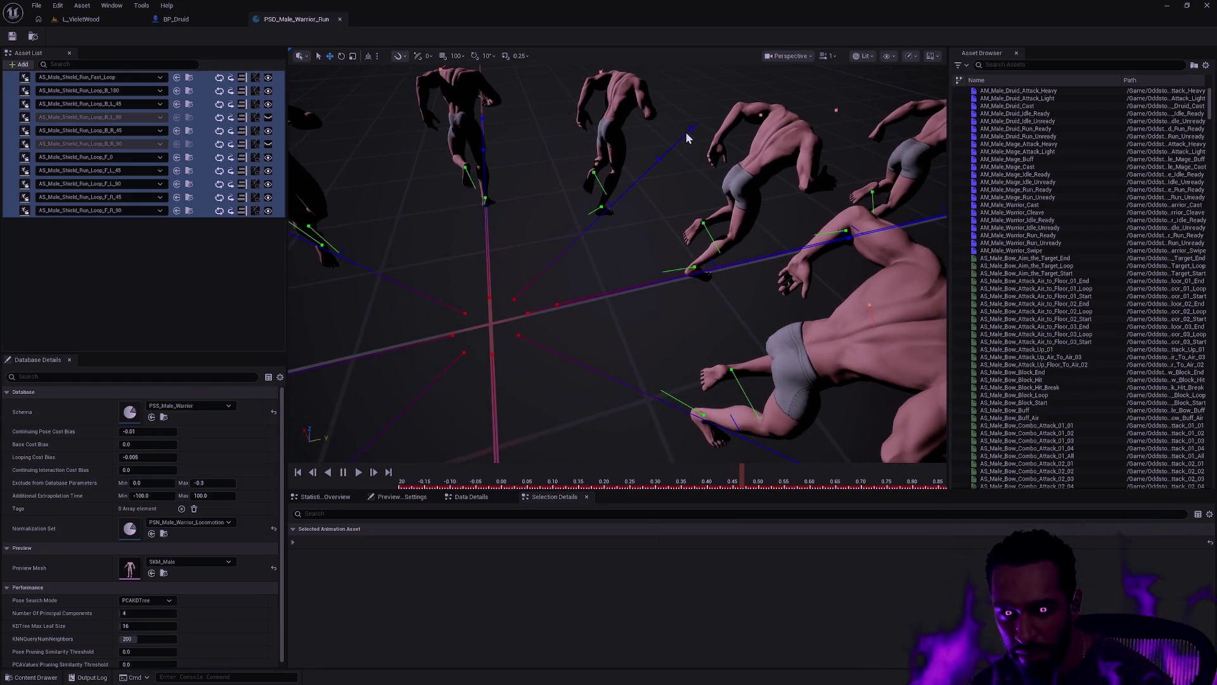
pyautogui.scroll(-5, 667, 176)
pyautogui.scroll(2, 579, 256)
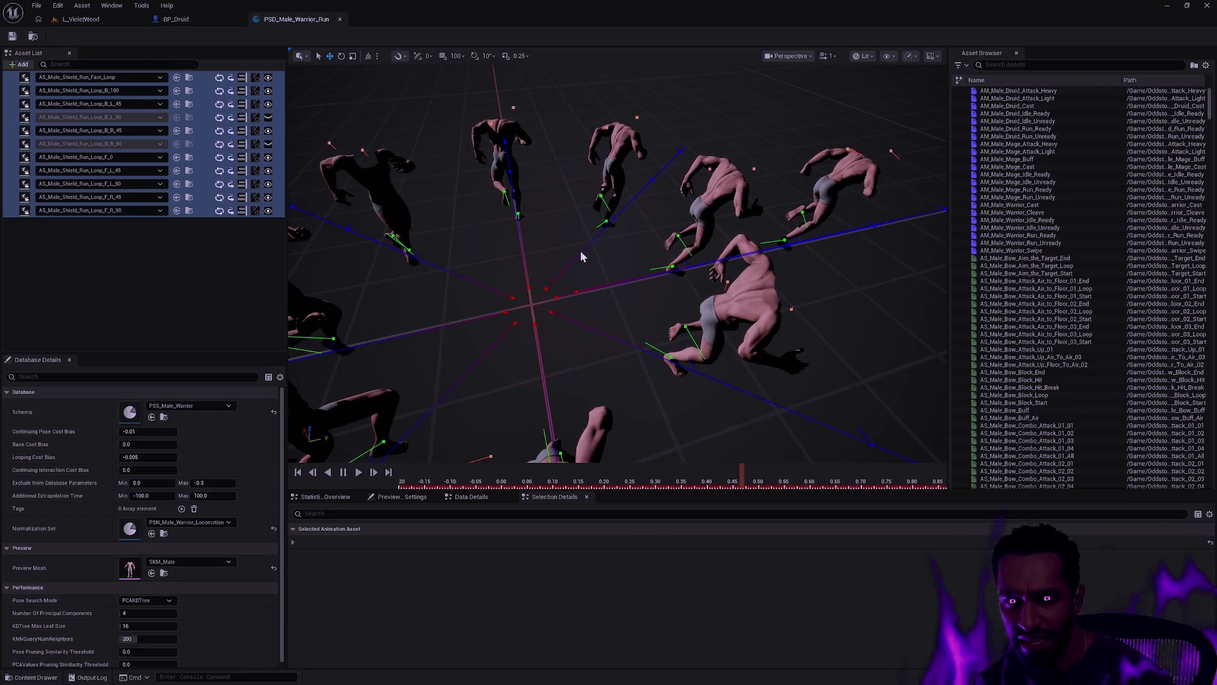
pyautogui.moveTo(745, 483)
pyautogui.mouseDown()
pyautogui.moveTo(500, 454)
pyautogui.moveTo(725, 456)
pyautogui.mouseUp()
pyautogui.scroll(10, 595, 309)
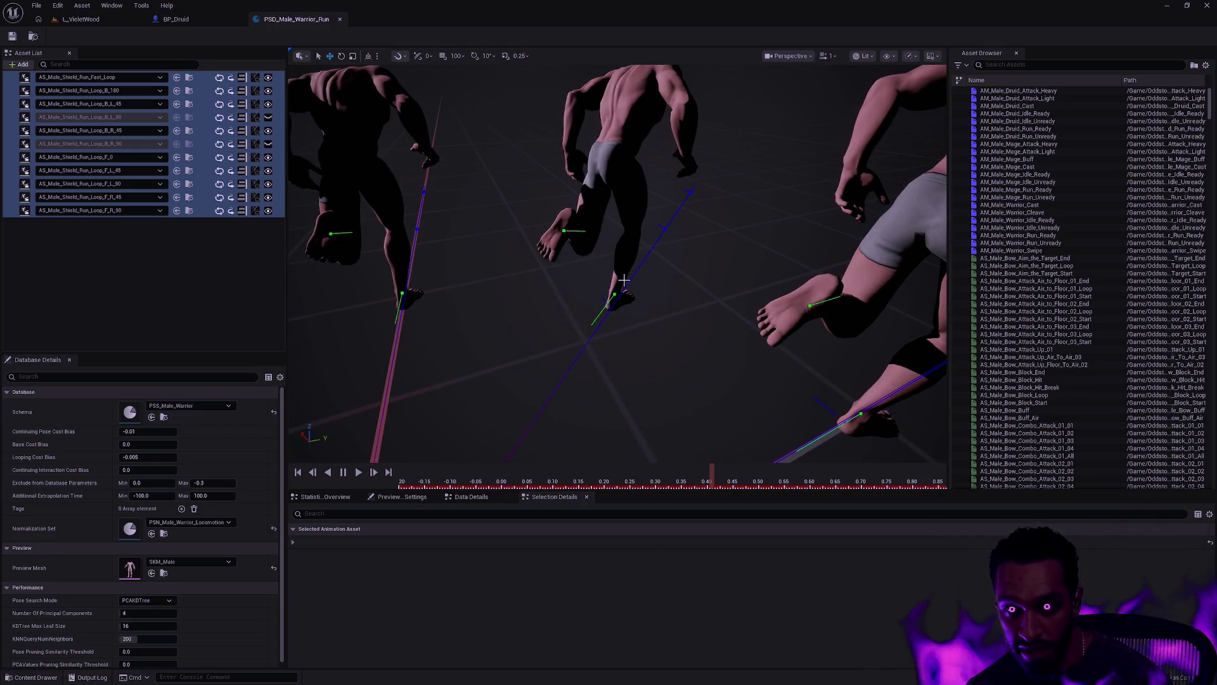
pyautogui.scroll(-8, 624, 280)
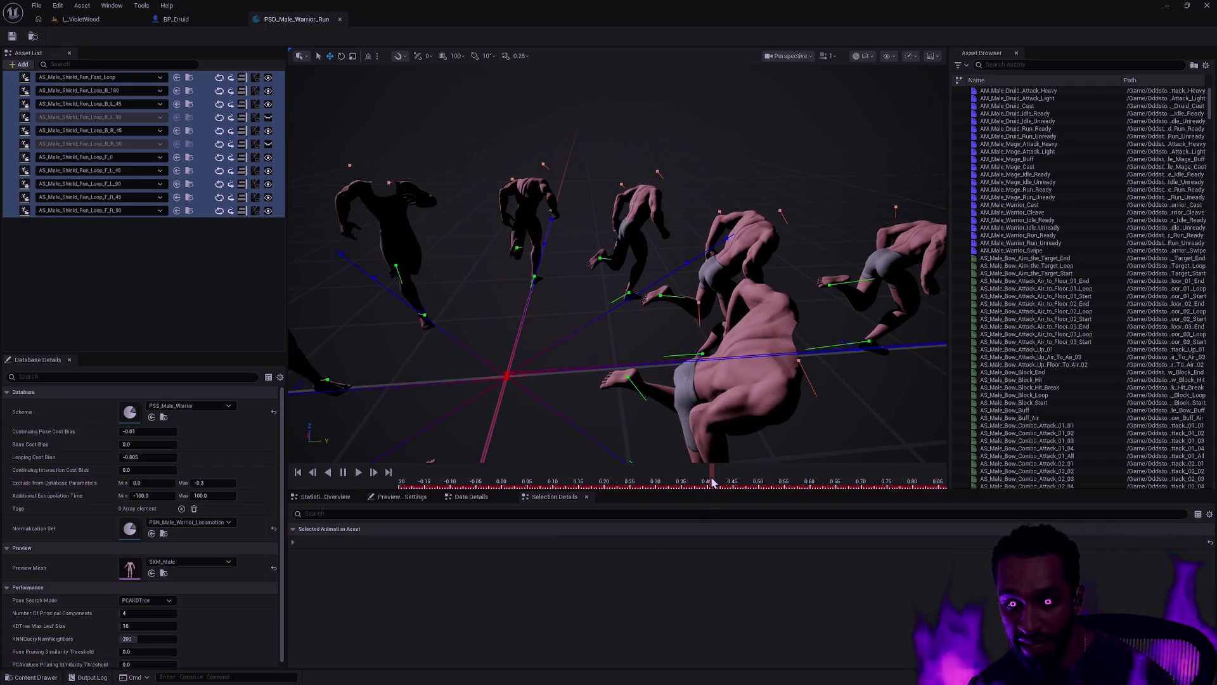
pyautogui.moveTo(713, 483)
pyautogui.mouseDown()
pyautogui.moveTo(561, 469)
pyautogui.moveTo(637, 469)
pyautogui.mouseUp()
pyautogui.moveTo(699, 214); pyautogui.dragTo(558, 225)
# Step: View the runners from above, rewind the preview to time zero, and adjust camera distance
pyautogui.moveTo(805, 228); pyautogui.dragTo(804, 253)
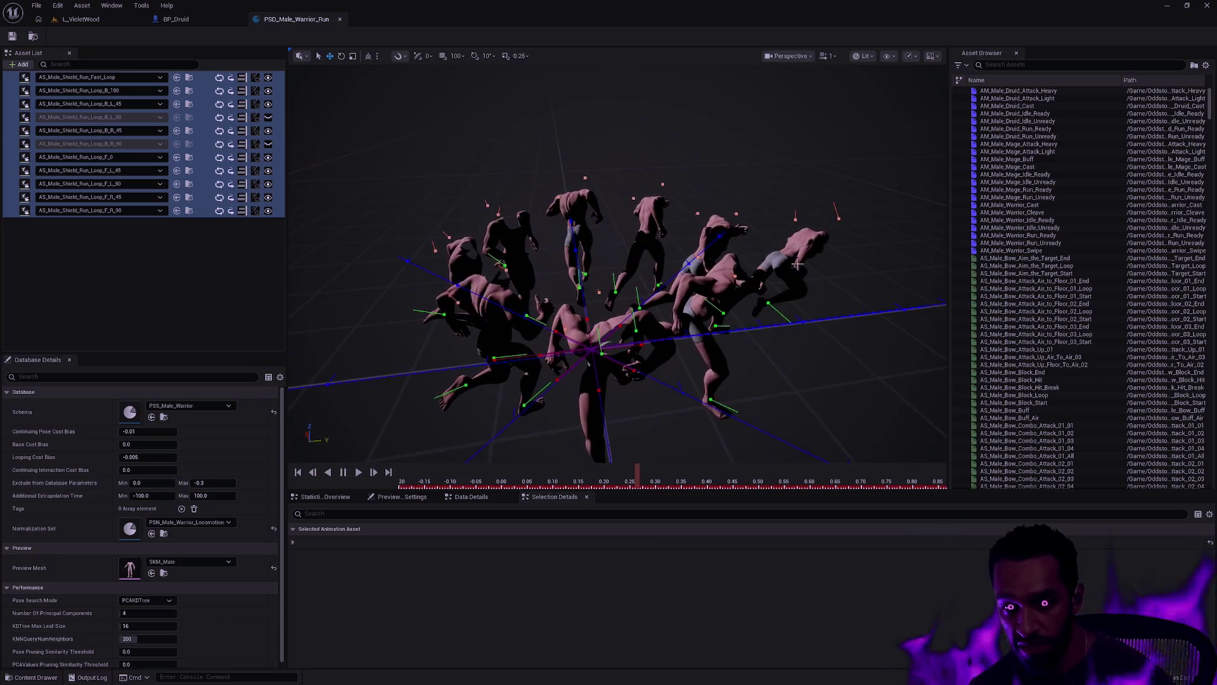
pyautogui.moveTo(673, 393); pyautogui.dragTo(599, 333)
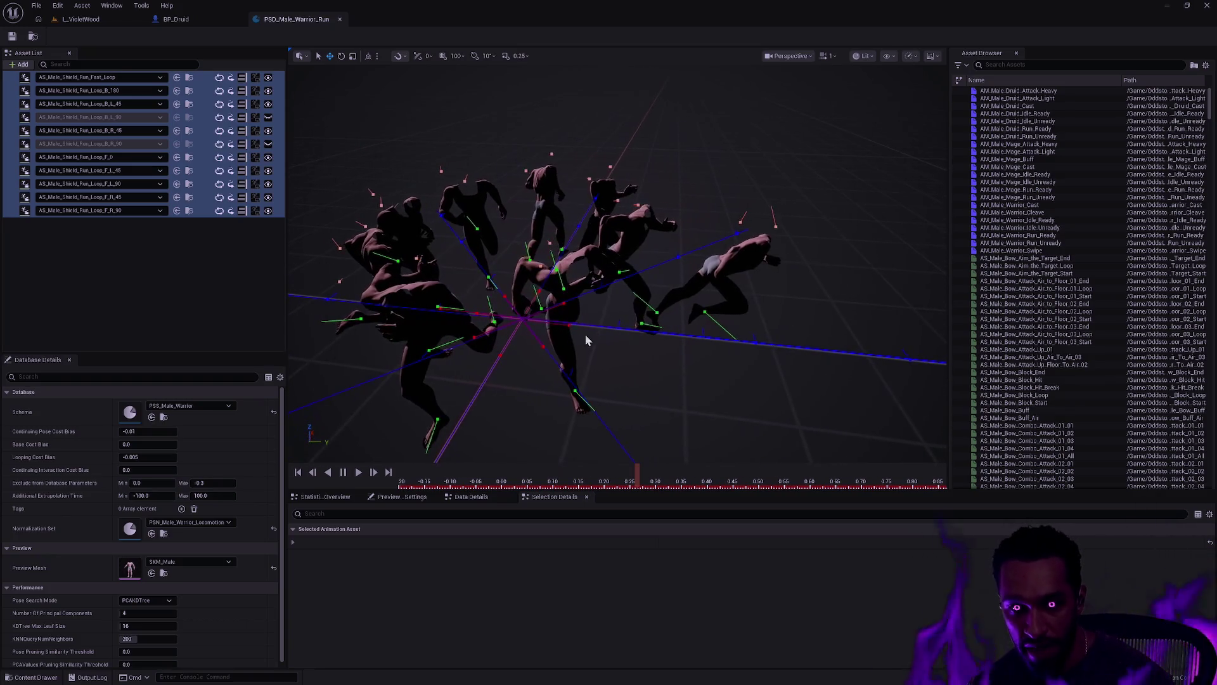
pyautogui.moveTo(639, 480)
pyautogui.mouseDown()
pyautogui.moveTo(488, 479)
pyautogui.moveTo(914, 467)
pyautogui.moveTo(713, 467)
pyautogui.moveTo(798, 466)
pyautogui.mouseUp()
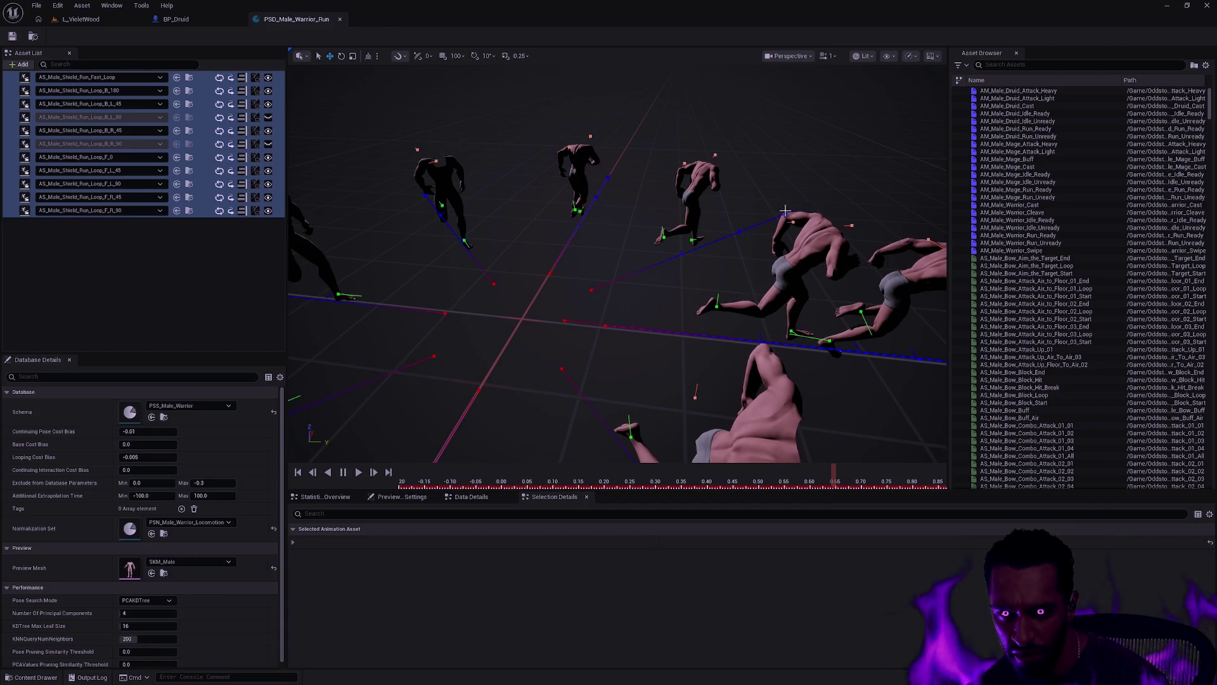
pyautogui.moveTo(836, 480)
pyautogui.mouseDown()
pyautogui.moveTo(485, 476)
pyautogui.moveTo(634, 469)
pyautogui.mouseUp()
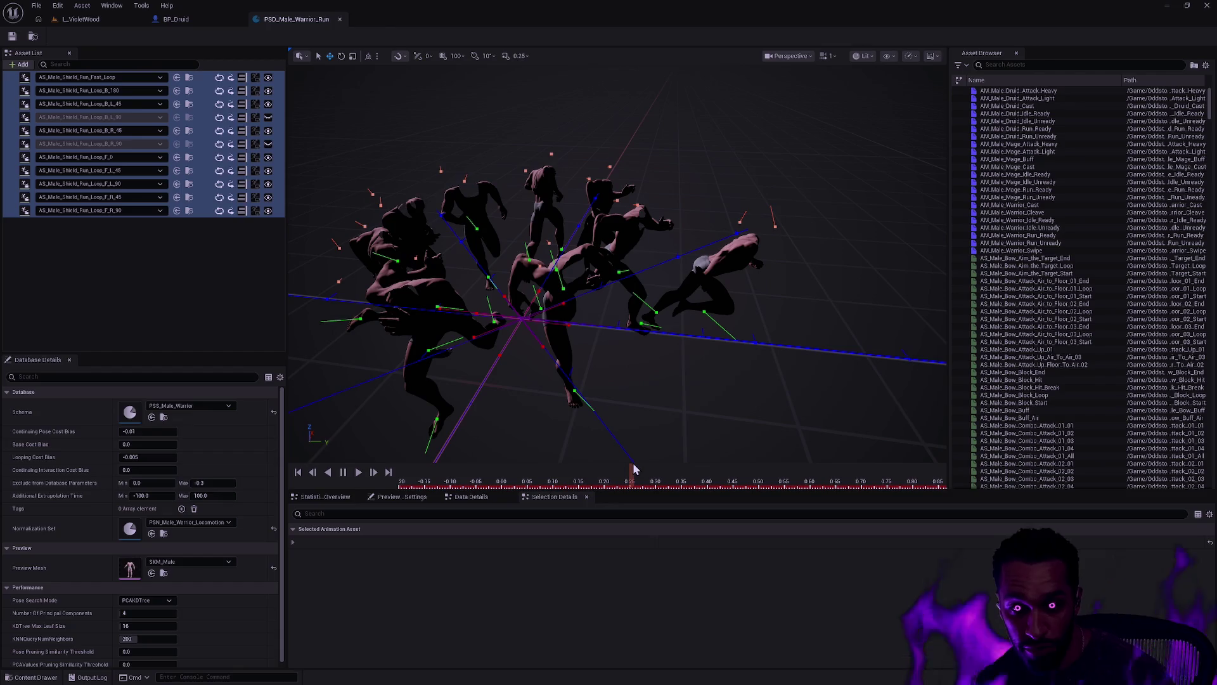
pyautogui.moveTo(731, 365); pyautogui.dragTo(736, 350)
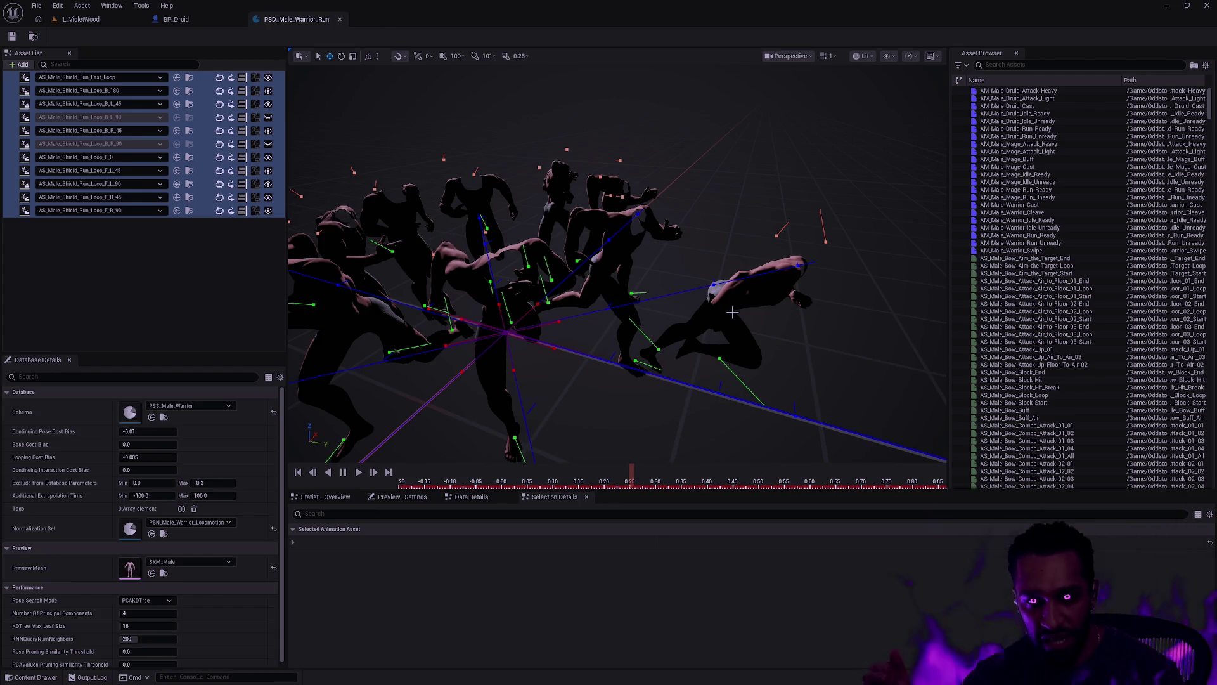
pyautogui.moveTo(683, 342)
pyautogui.mouseDown()
pyautogui.moveTo(675, 355)
pyautogui.moveTo(628, 355)
pyautogui.moveTo(665, 337)
pyautogui.mouseUp()
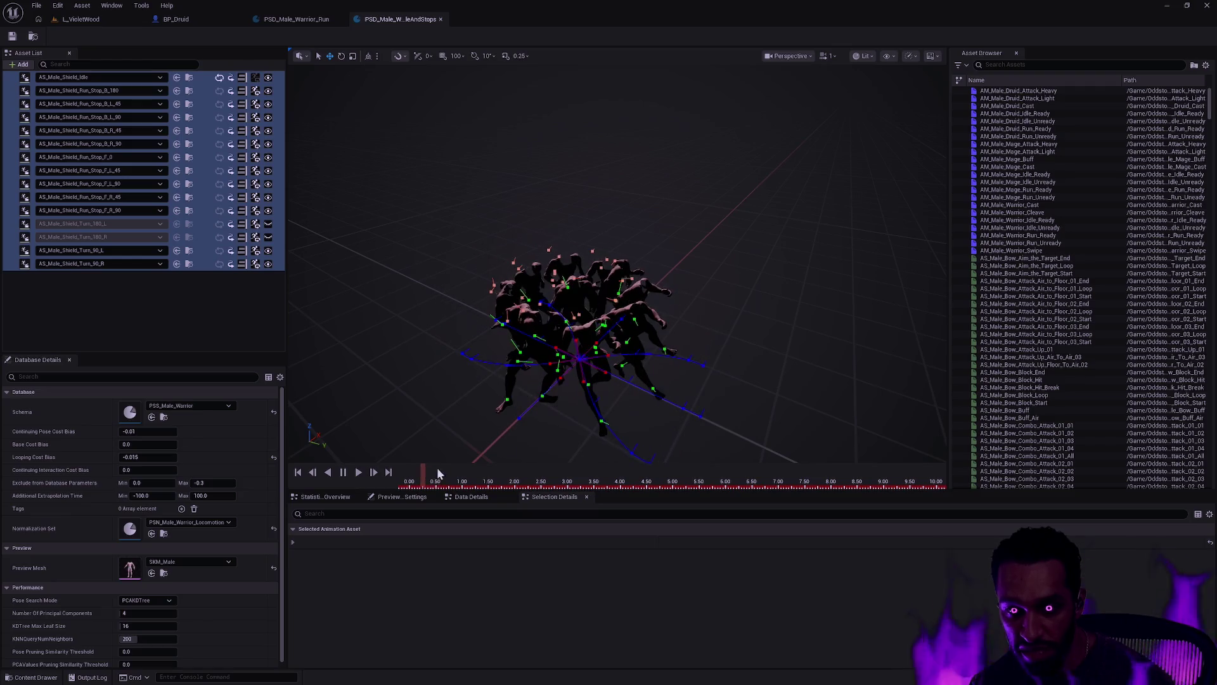
# Step: Scrub the idle-and-stops preview, then close the PSD_Male_Warrior_Run and idle-and-stops databases
pyautogui.moveTo(406, 475)
pyautogui.mouseDown()
pyautogui.moveTo(473, 465)
pyautogui.moveTo(408, 470)
pyautogui.moveTo(461, 468)
pyautogui.mouseUp()
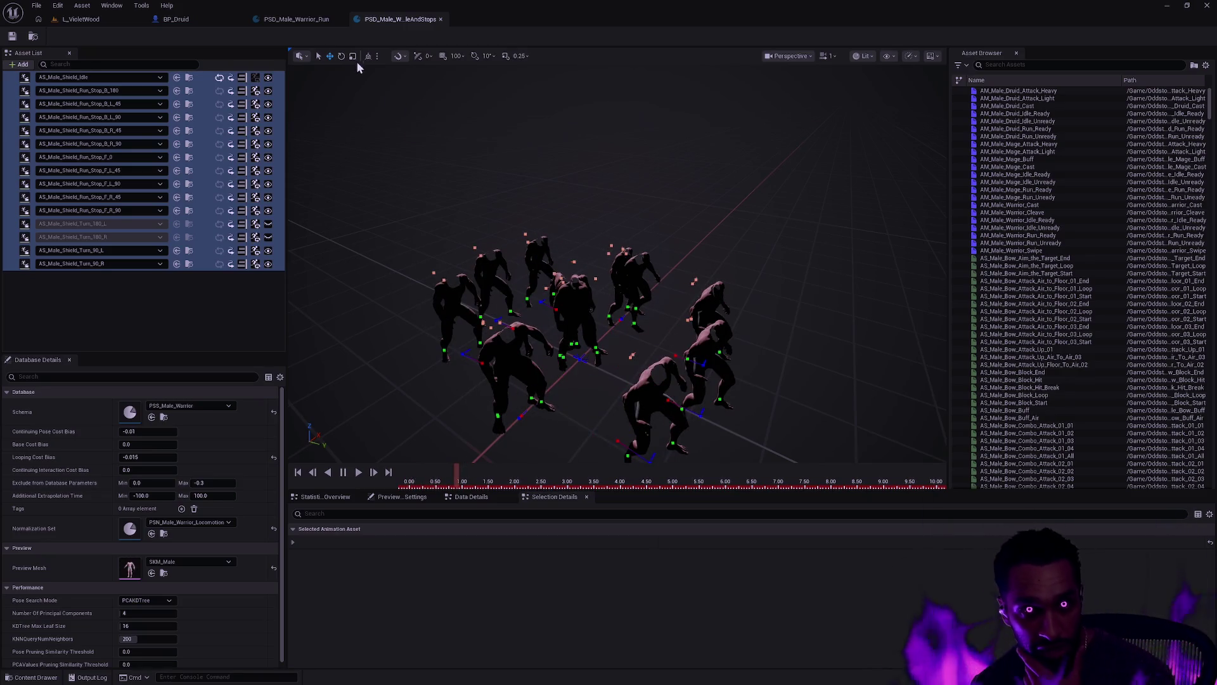
pyautogui.click(321, 19)
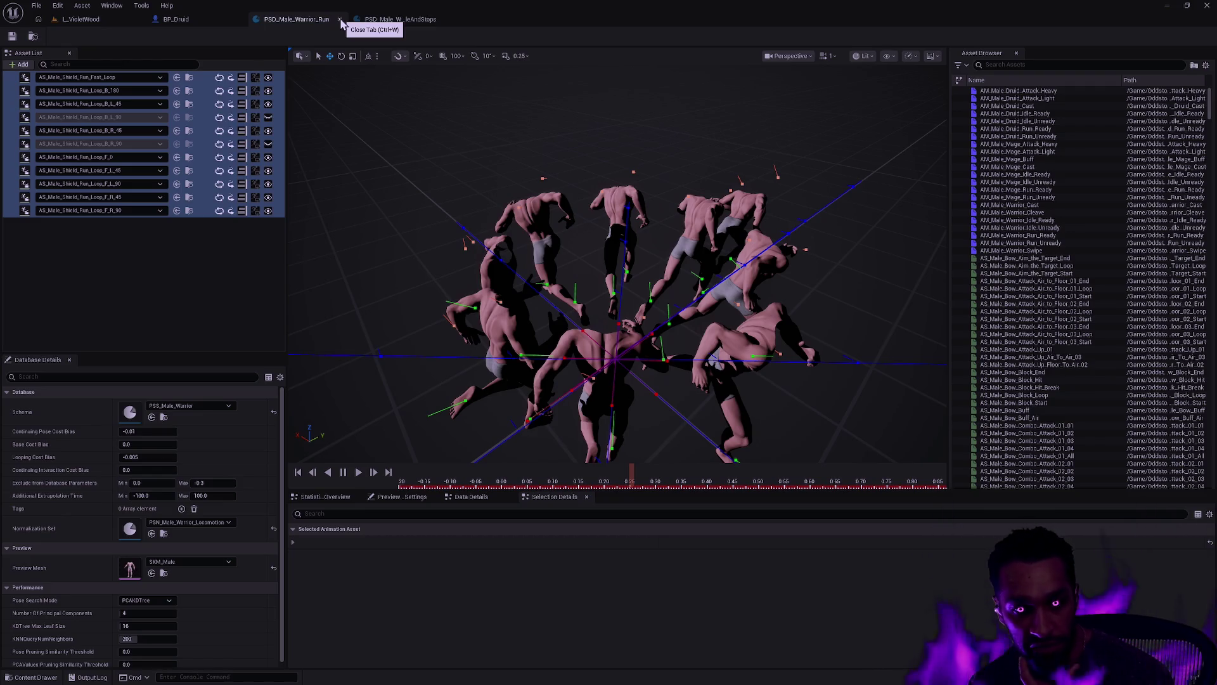
pyautogui.click(340, 19)
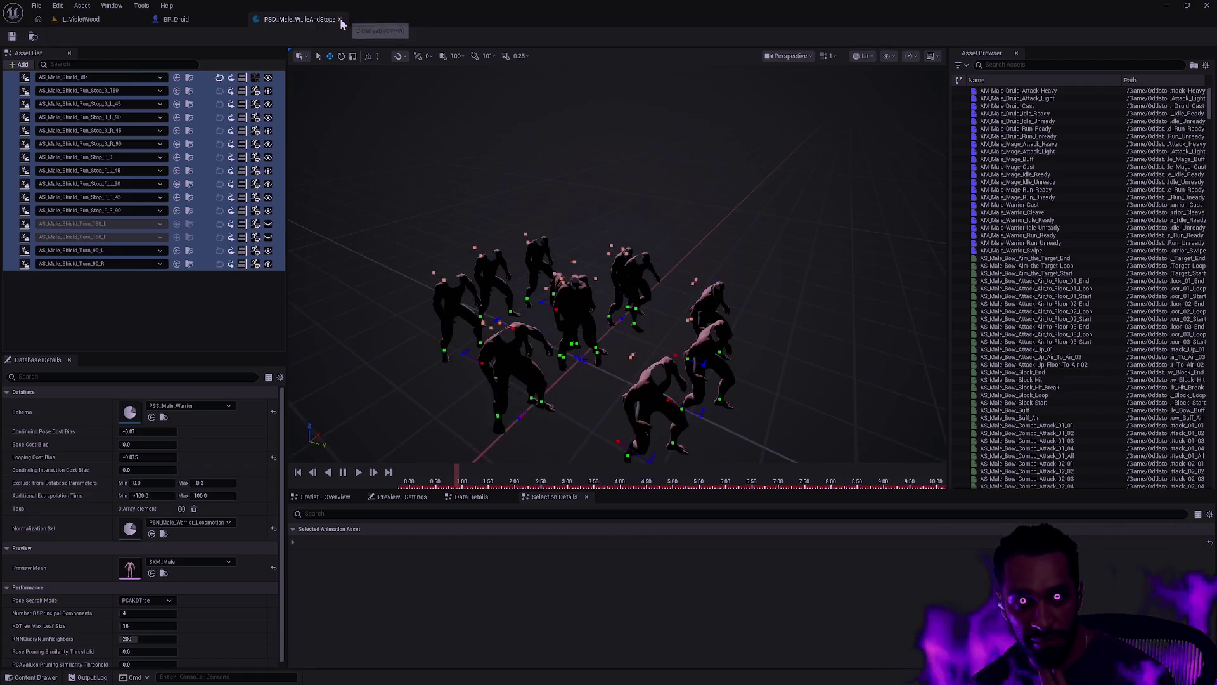
pyautogui.click(340, 19)
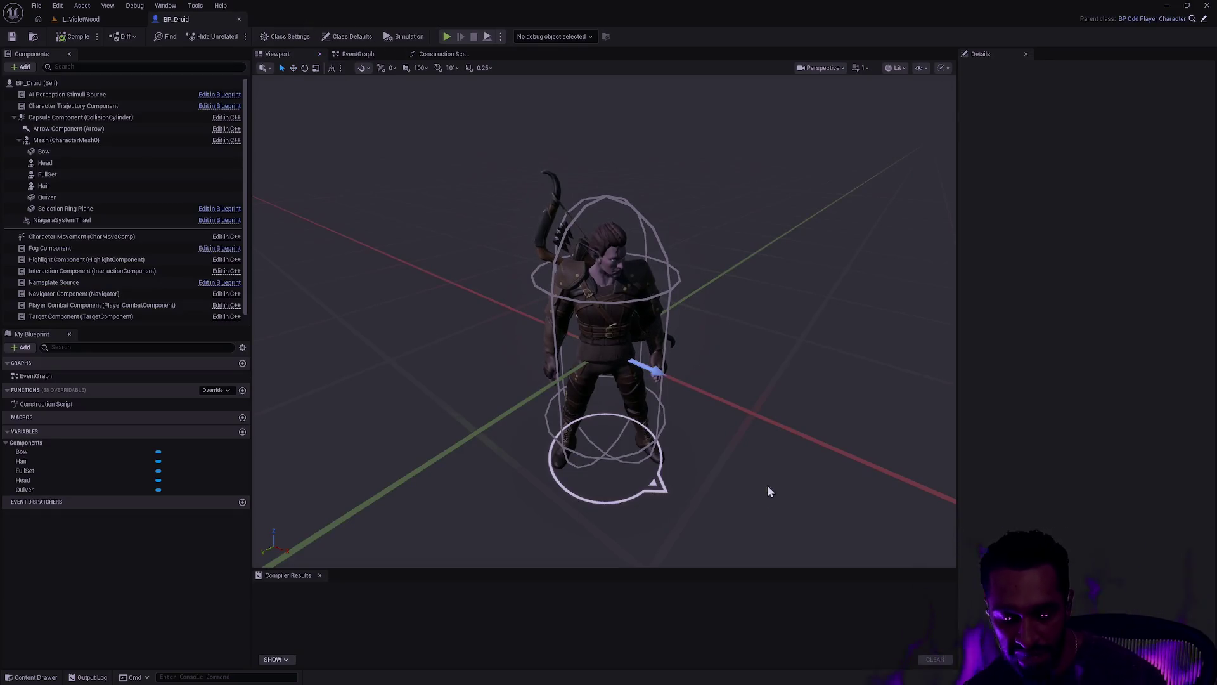
# Step: Orbit closer to the Druid and open the Content Drawer on the Warrior Male Default databases
pyautogui.moveTo(747, 356)
pyautogui.mouseDown()
pyautogui.moveTo(694, 355)
pyautogui.moveTo(751, 369)
pyautogui.mouseUp()
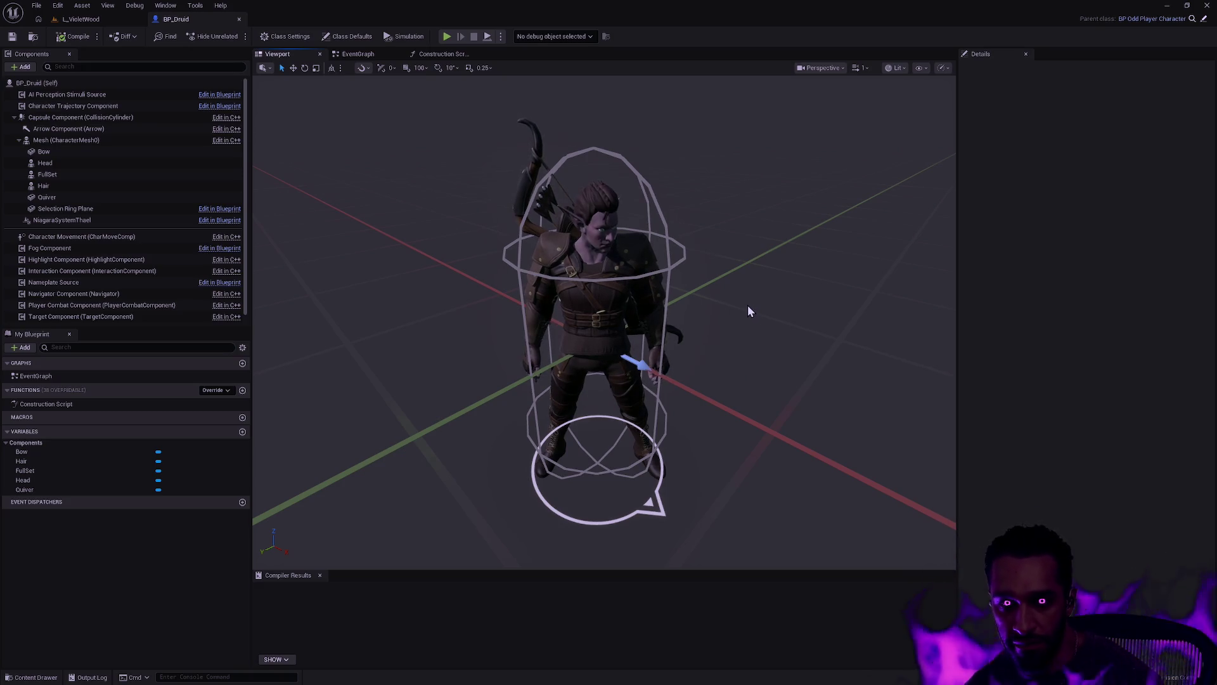
pyautogui.hotkey('ctrl', 'space')
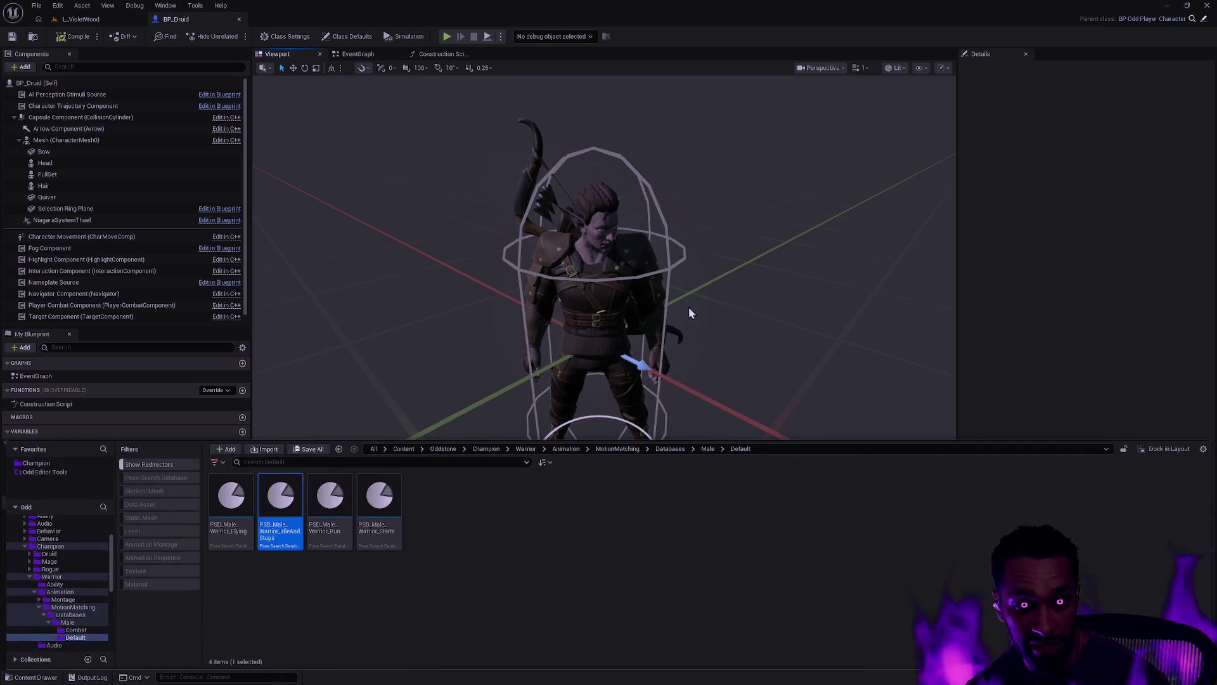
# Step: Return to L_VioletWood, fly past the cliffs and crystal pool, then switch to OddAbility.cpp in Rider
pyautogui.click(101, 21)
pyautogui.moveTo(673, 260); pyautogui.dragTo(965, 129)
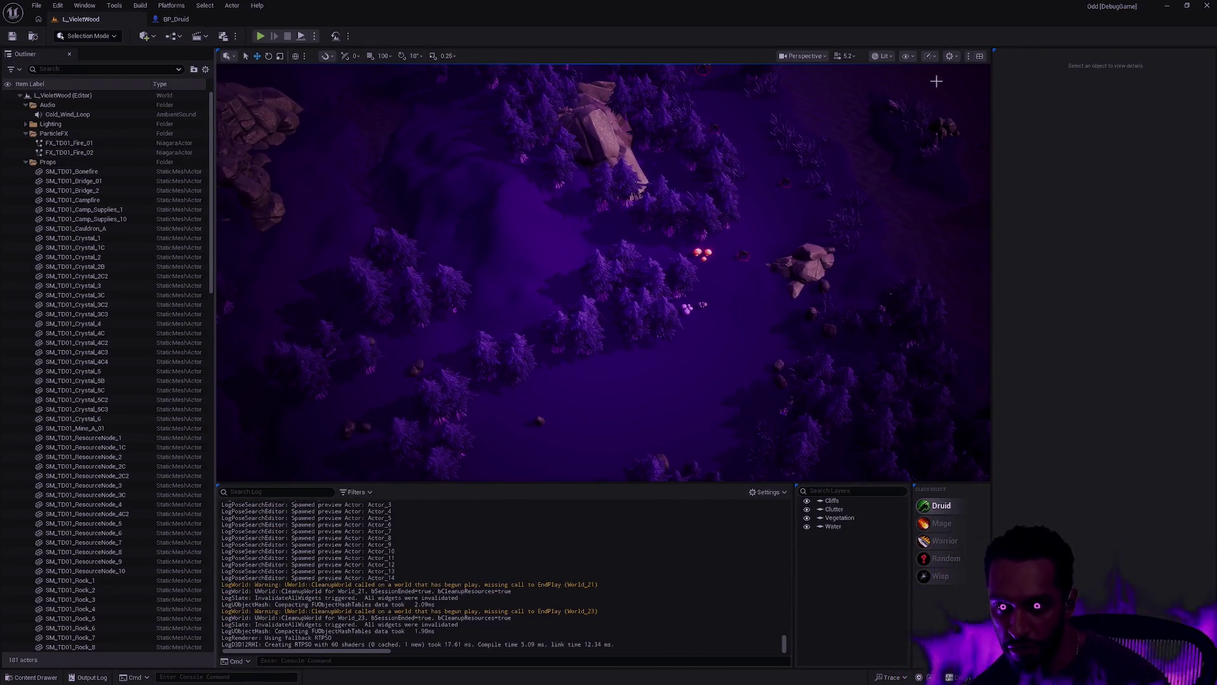
pyautogui.moveTo(746, 197); pyautogui.dragTo(749, 95)
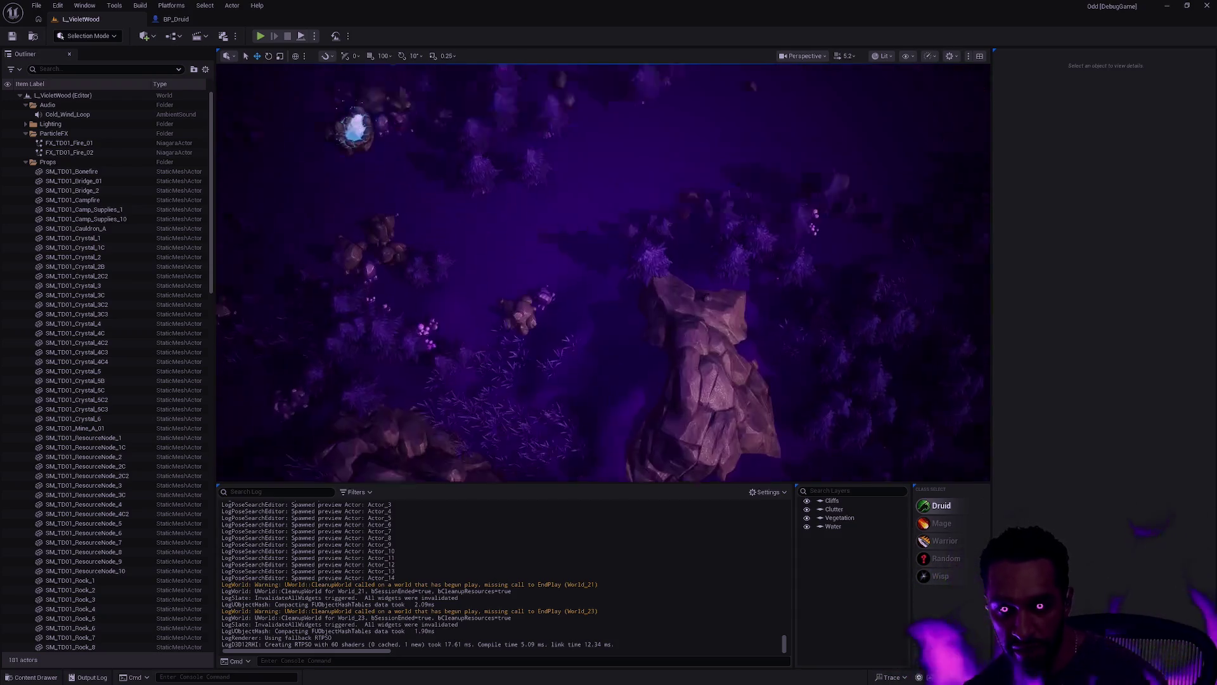
pyautogui.moveTo(951, 285); pyautogui.dragTo(810, 285)
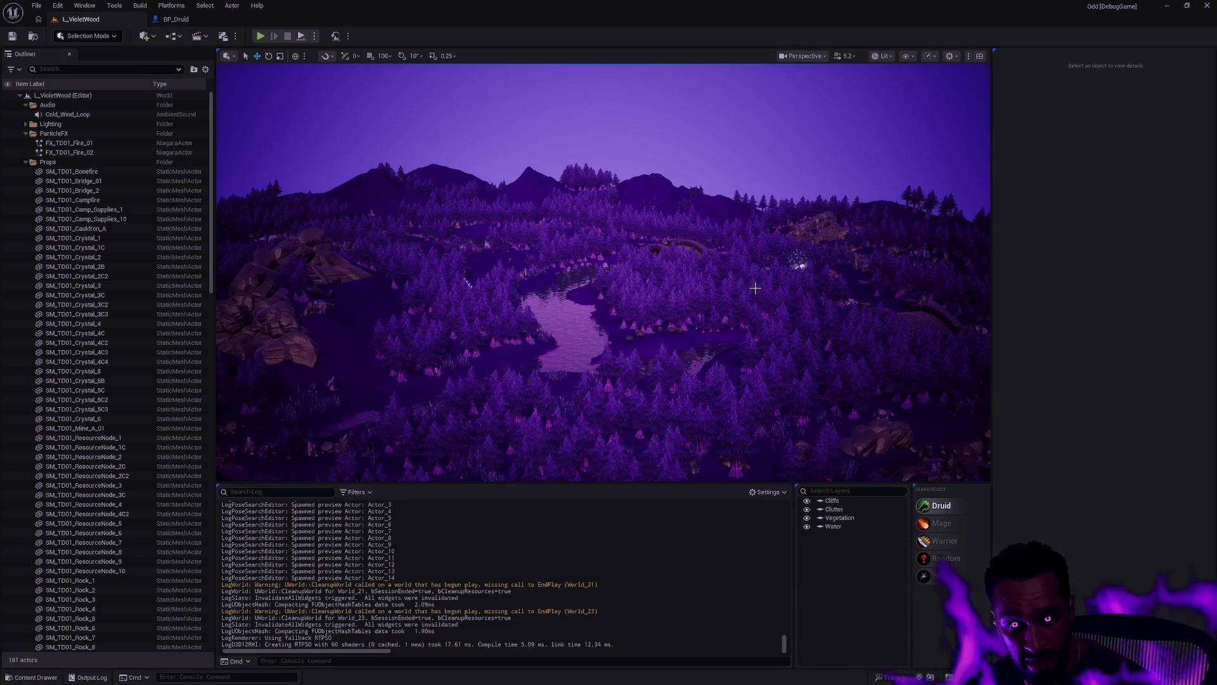
pyautogui.hotkey('alt', 'Tab')
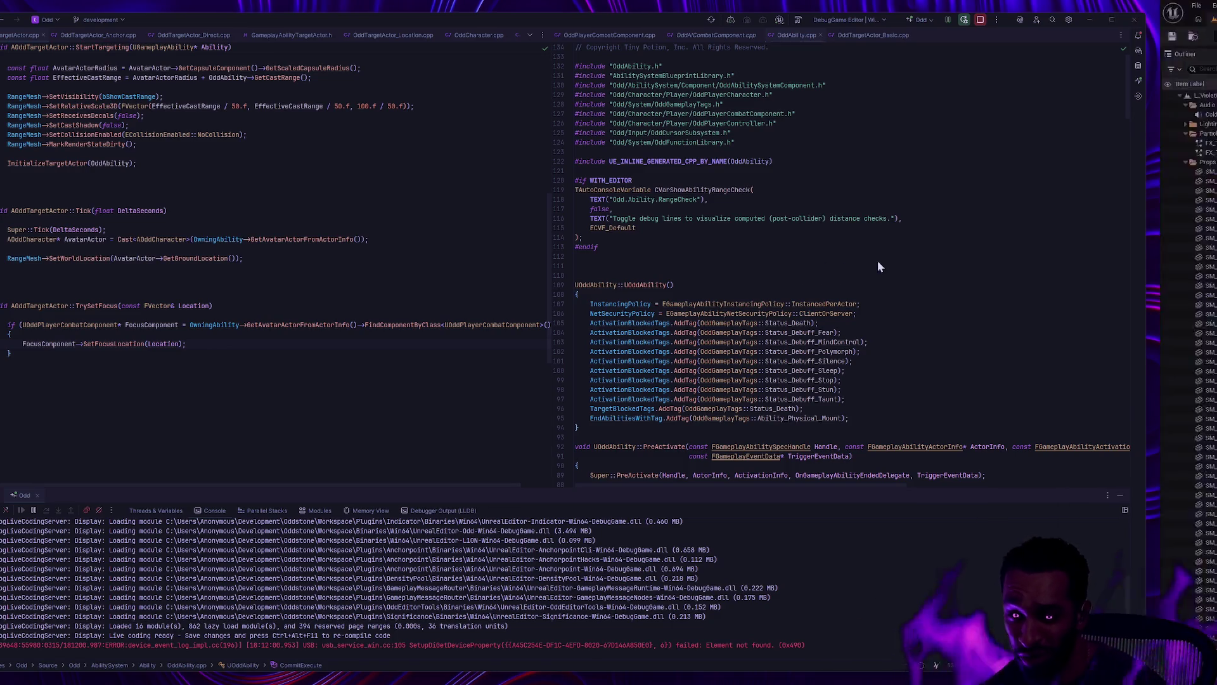
# Step: Return to the Unreal editor, tilt over L_VioletWood's terrain, and hide the Water layer
pyautogui.hotkey('alt', 'Tab')
pyautogui.moveTo(520, 202)
pyautogui.mouseDown()
pyautogui.moveTo(526, 165)
pyautogui.moveTo(544, 151)
pyautogui.moveTo(533, 166)
pyautogui.mouseUp()
pyautogui.click(807, 518)
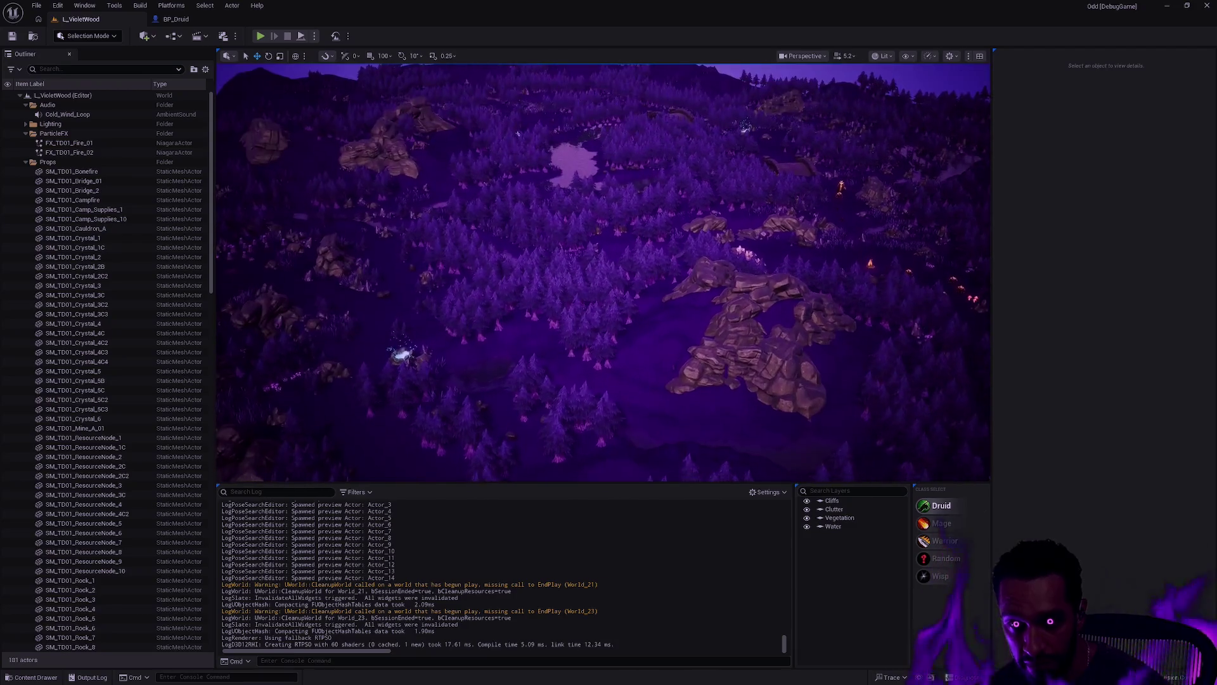
# Step: Hide the Vegetation, Clutter and Cliffs layers so only bare terrain remains
pyautogui.click(806, 526)
pyautogui.click(808, 510)
pyautogui.click(808, 510)
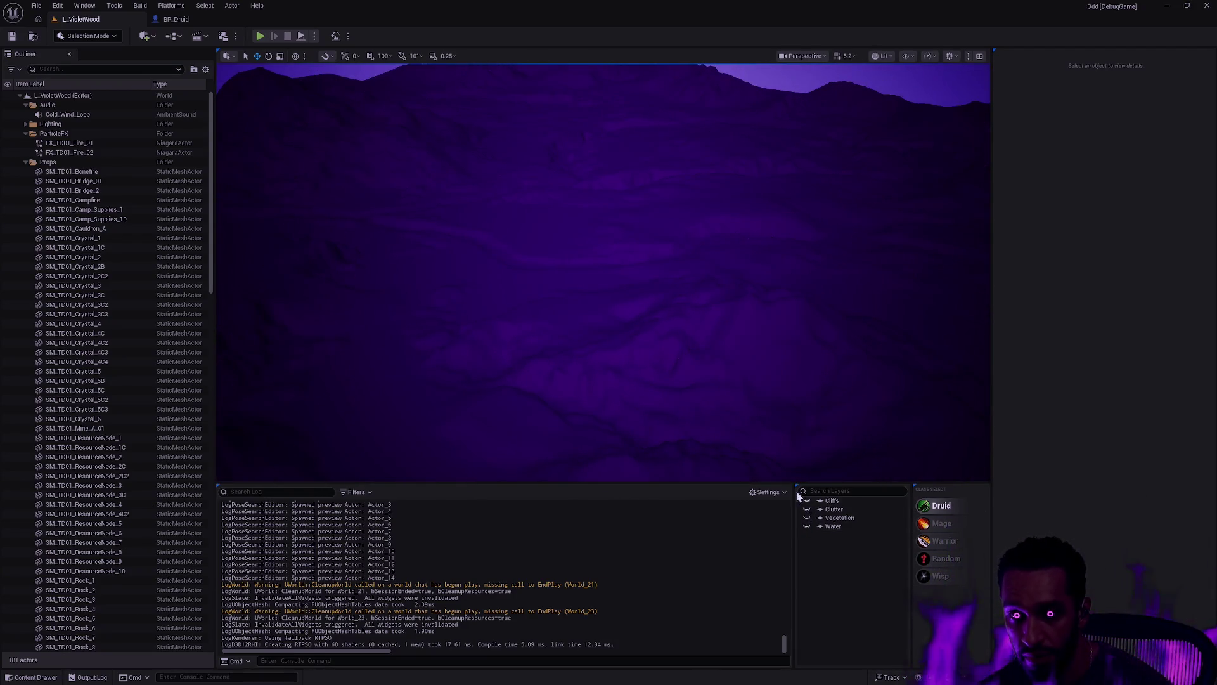
pyautogui.click(807, 500)
# Step: Fly around the bare terrain slab and close in on the rocky ridge face
pyautogui.moveTo(533, 166); pyautogui.dragTo(580, 217)
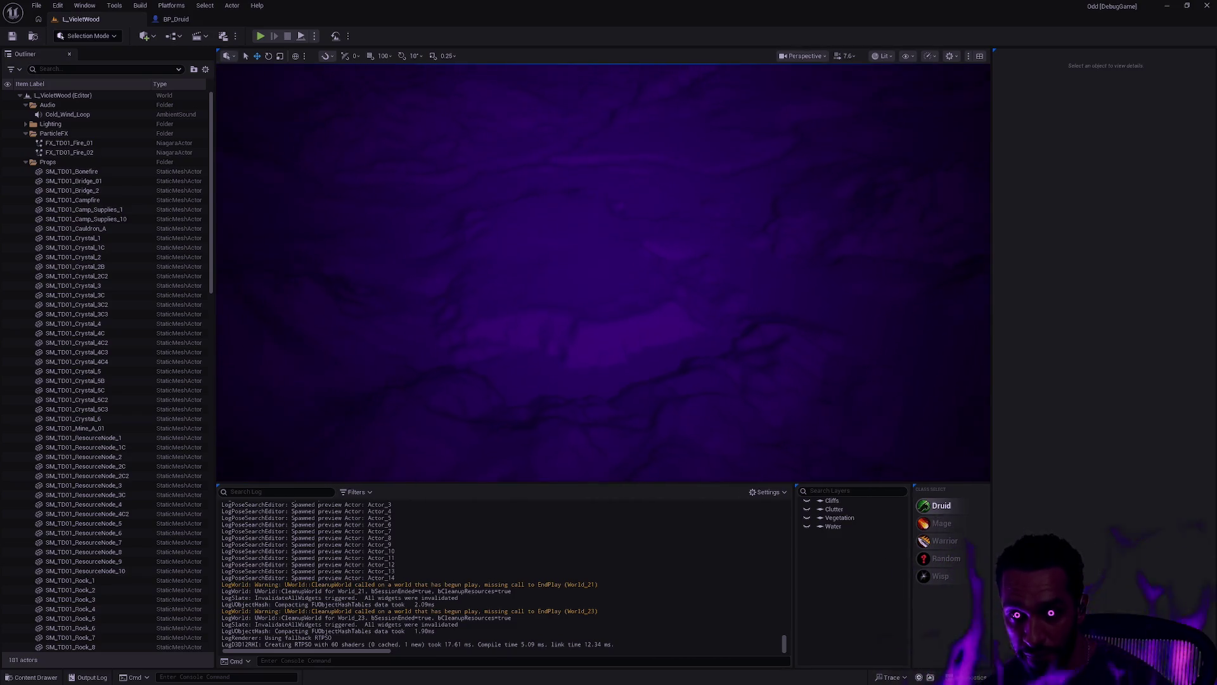
pyautogui.scroll(-5, 751, 362)
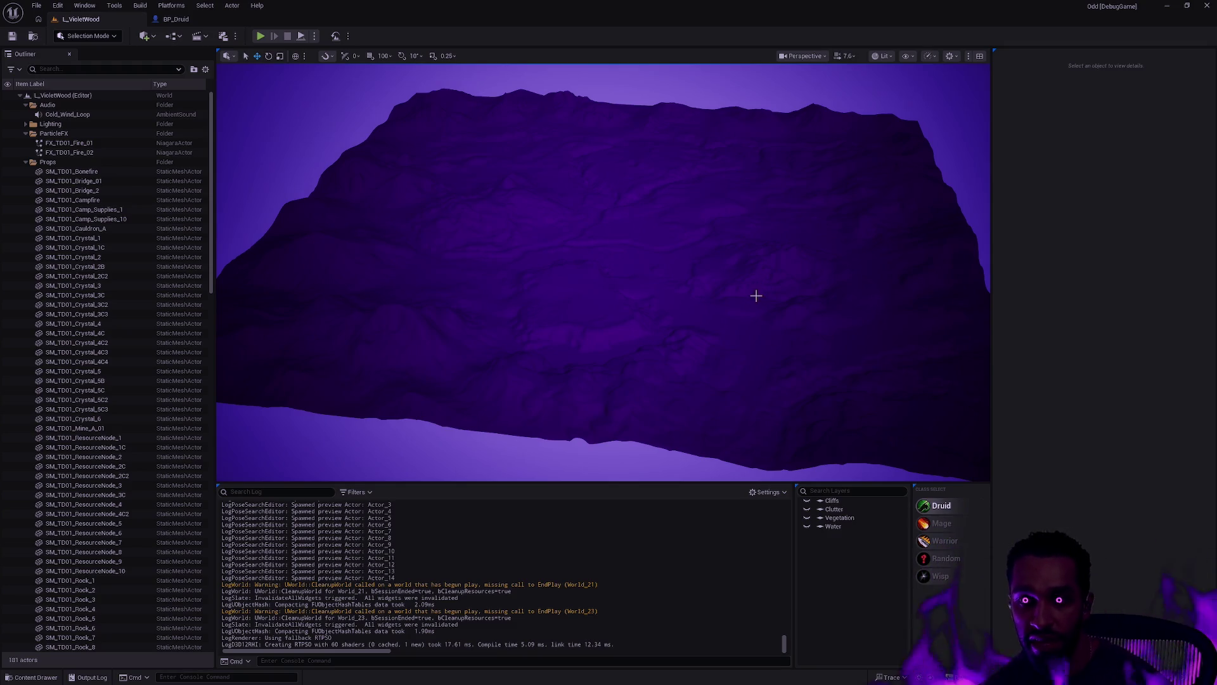
pyautogui.scroll(6, 757, 292)
pyautogui.moveTo(667, 146)
pyautogui.mouseDown()
pyautogui.moveTo(659, 158)
pyautogui.moveTo(711, 148)
pyautogui.moveTo(691, 156)
pyautogui.mouseUp()
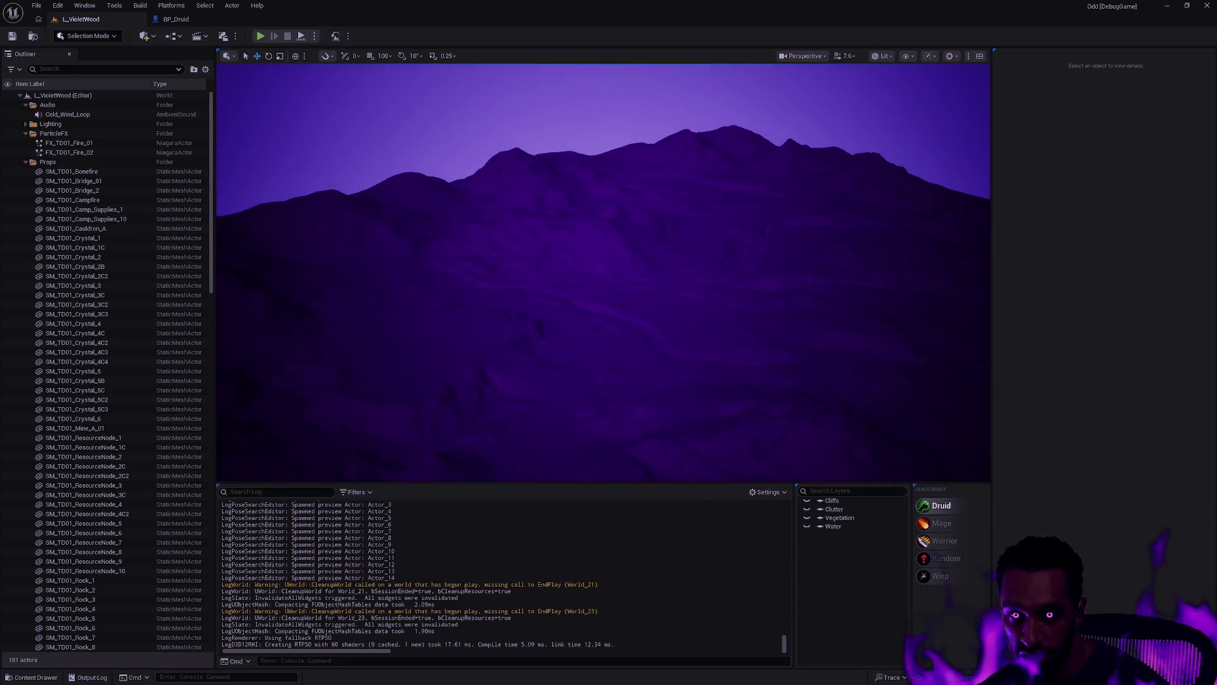
pyautogui.scroll(-3, 805, 255)
pyautogui.moveTo(646, 375); pyautogui.dragTo(671, 331)
# Step: Turn the Cliffs layer back on and tilt over the restored rock outcrops
pyautogui.click(806, 501)
pyautogui.moveTo(684, 408)
pyautogui.mouseDown()
pyautogui.moveTo(549, 360)
pyautogui.moveTo(706, 413)
pyautogui.mouseUp()
pyautogui.moveTo(763, 440); pyautogui.dragTo(763, 488)
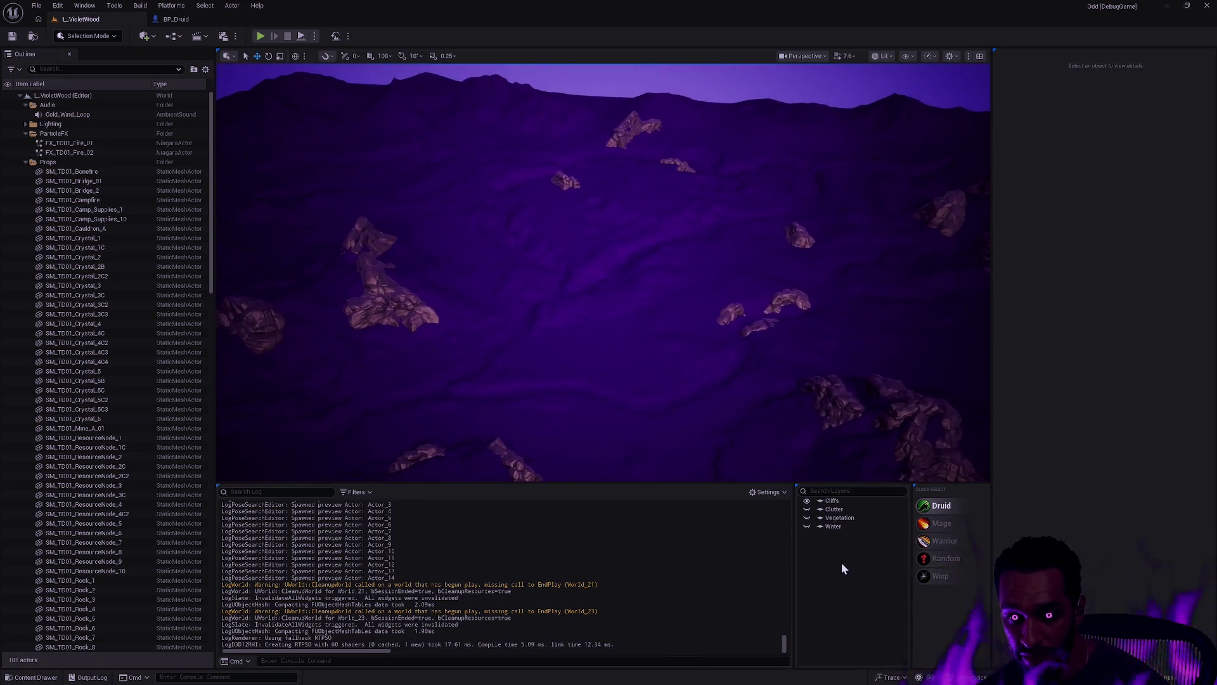
# Step: Show the Vegetation forest briefly, zoom in over it, then hide Vegetation and the remaining rocks layer
pyautogui.click(806, 517)
pyautogui.scroll(10, 704, 330)
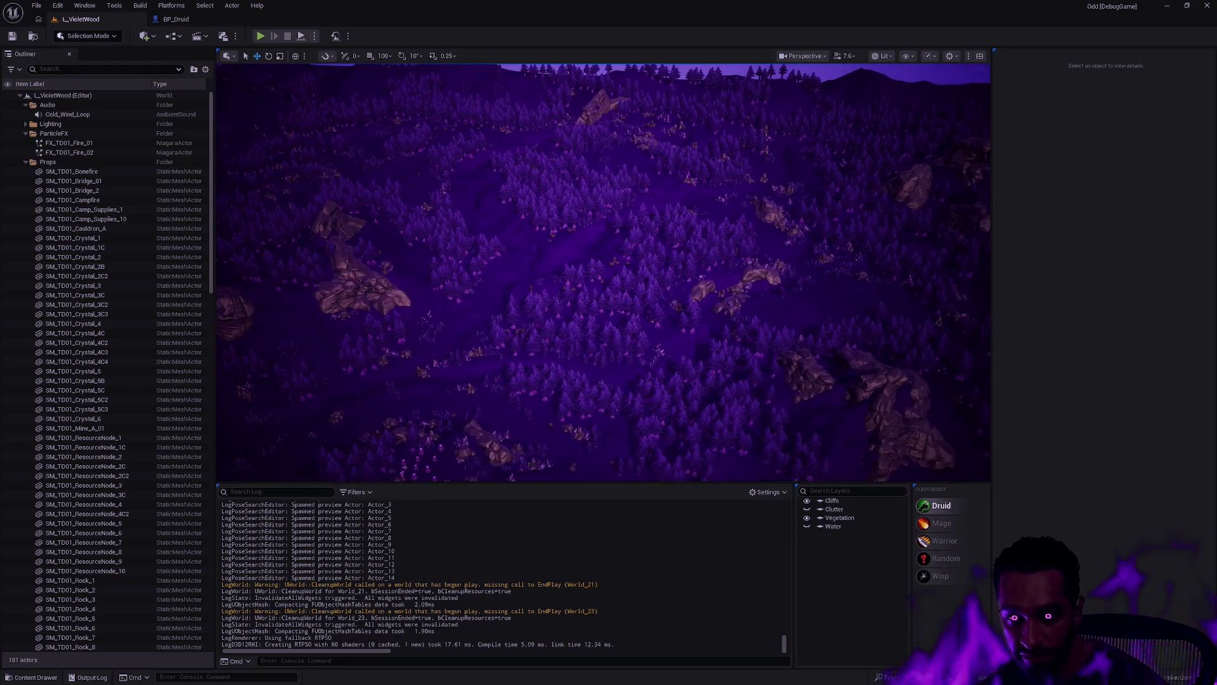
pyautogui.scroll(5, 604, 273)
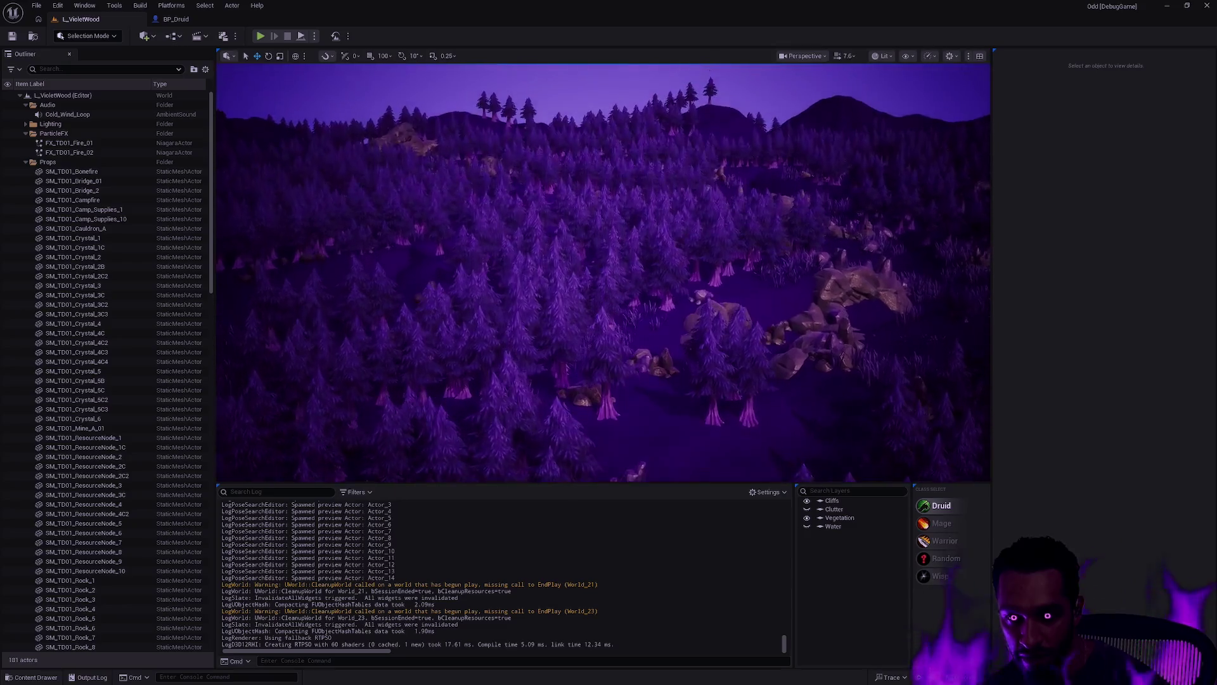
pyautogui.click(807, 518)
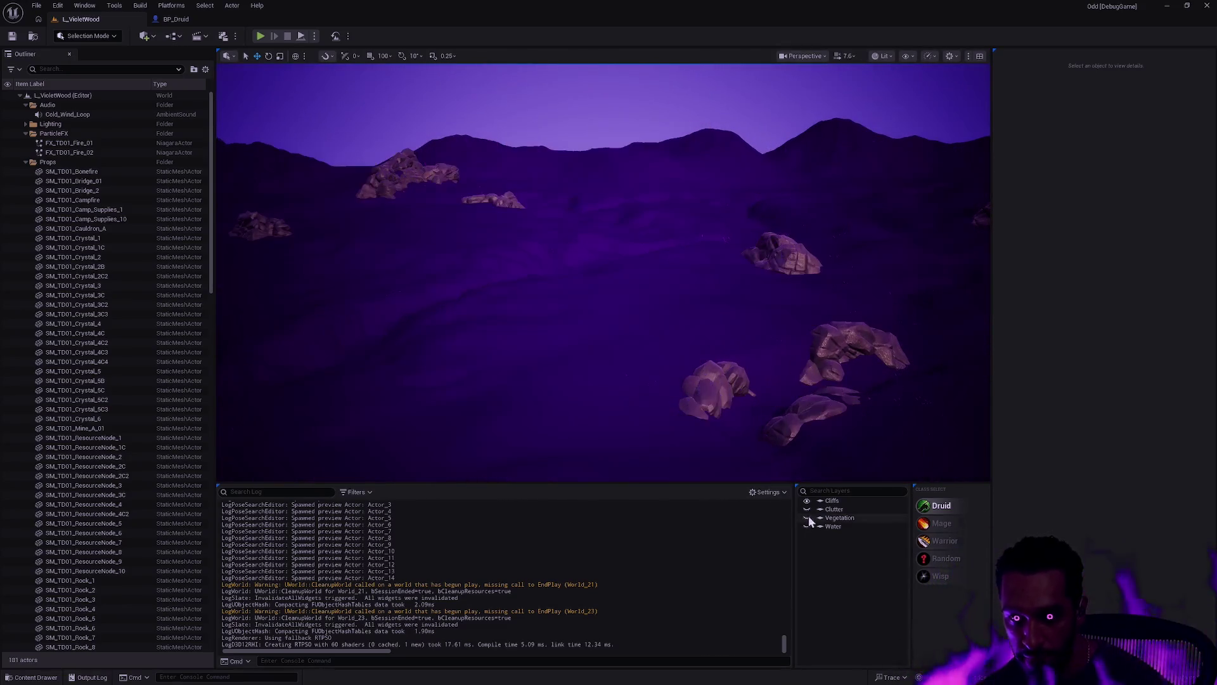
pyautogui.click(807, 509)
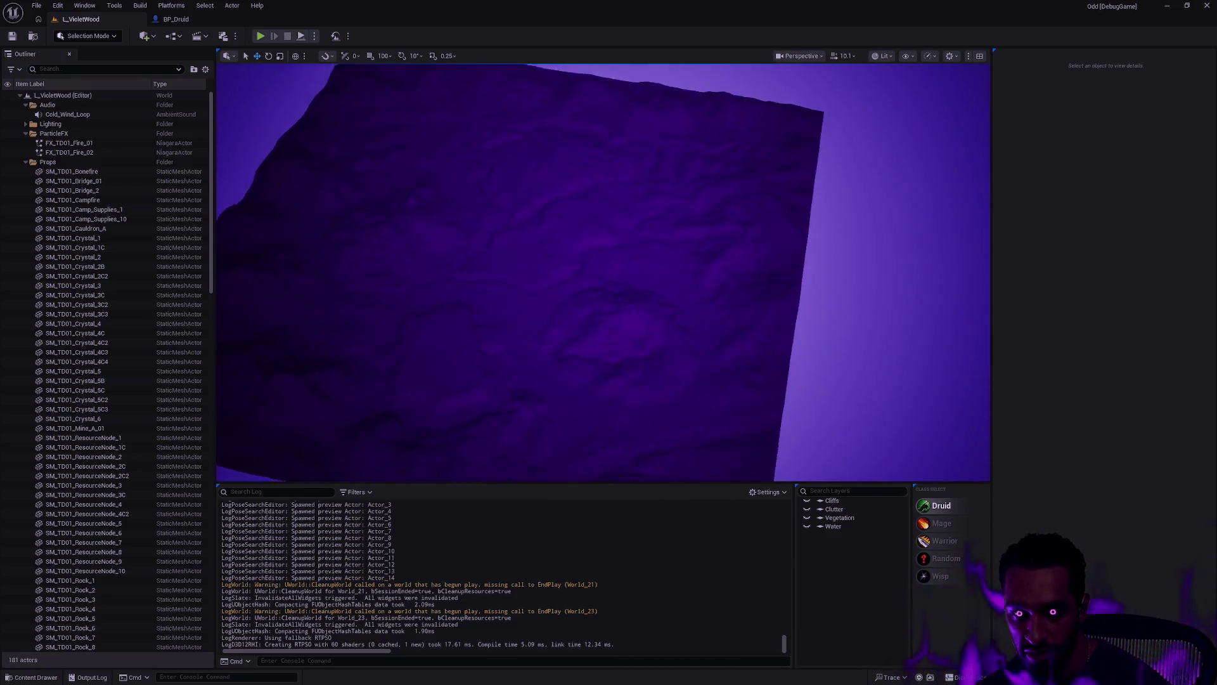
pyautogui.click(807, 500)
pyautogui.click(808, 509)
pyautogui.click(808, 518)
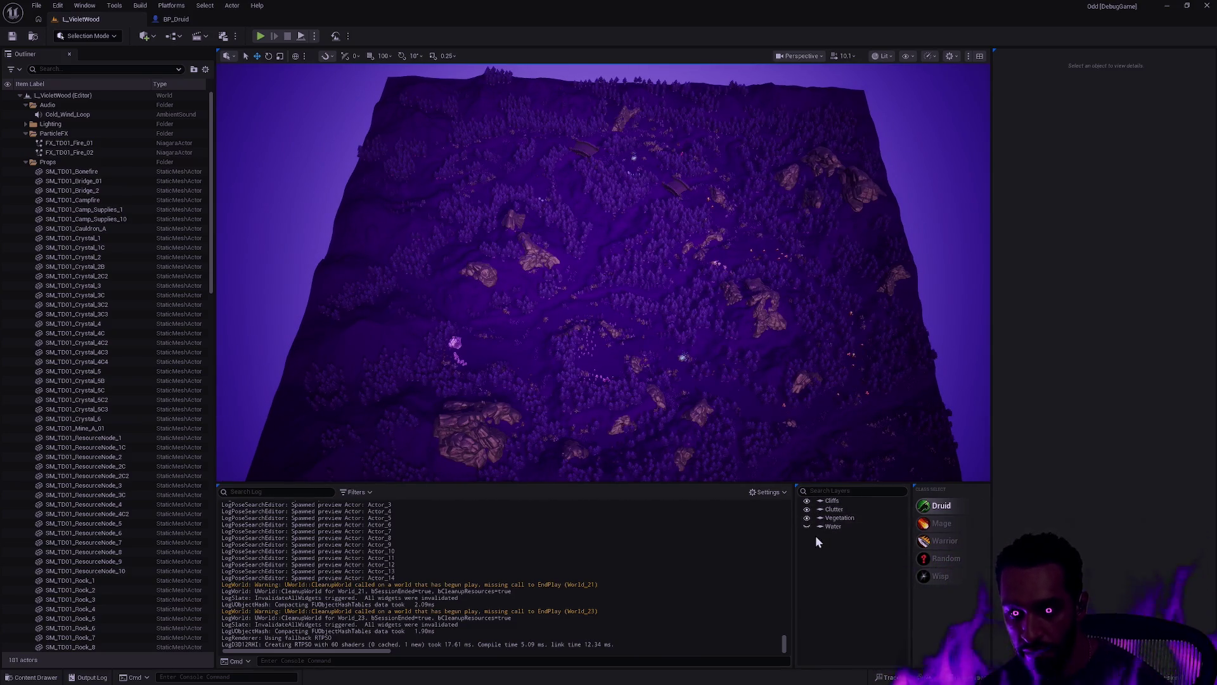
pyautogui.click(807, 526)
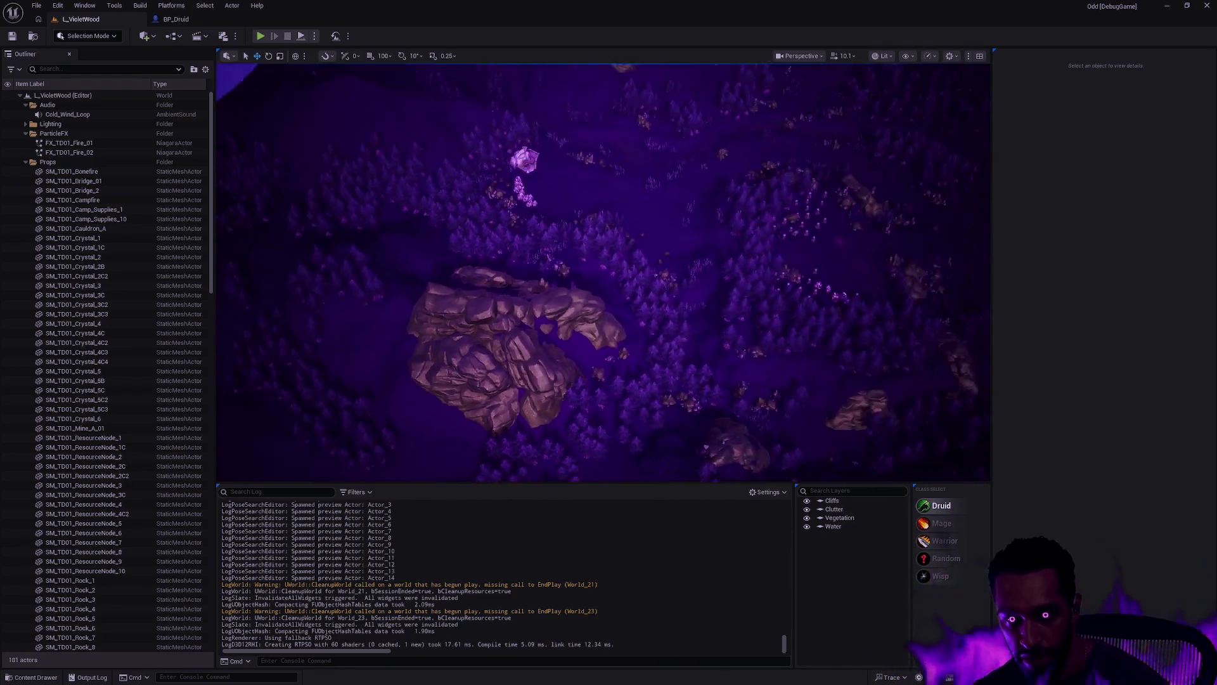
pyautogui.click(806, 527)
pyautogui.click(807, 517)
pyautogui.click(806, 510)
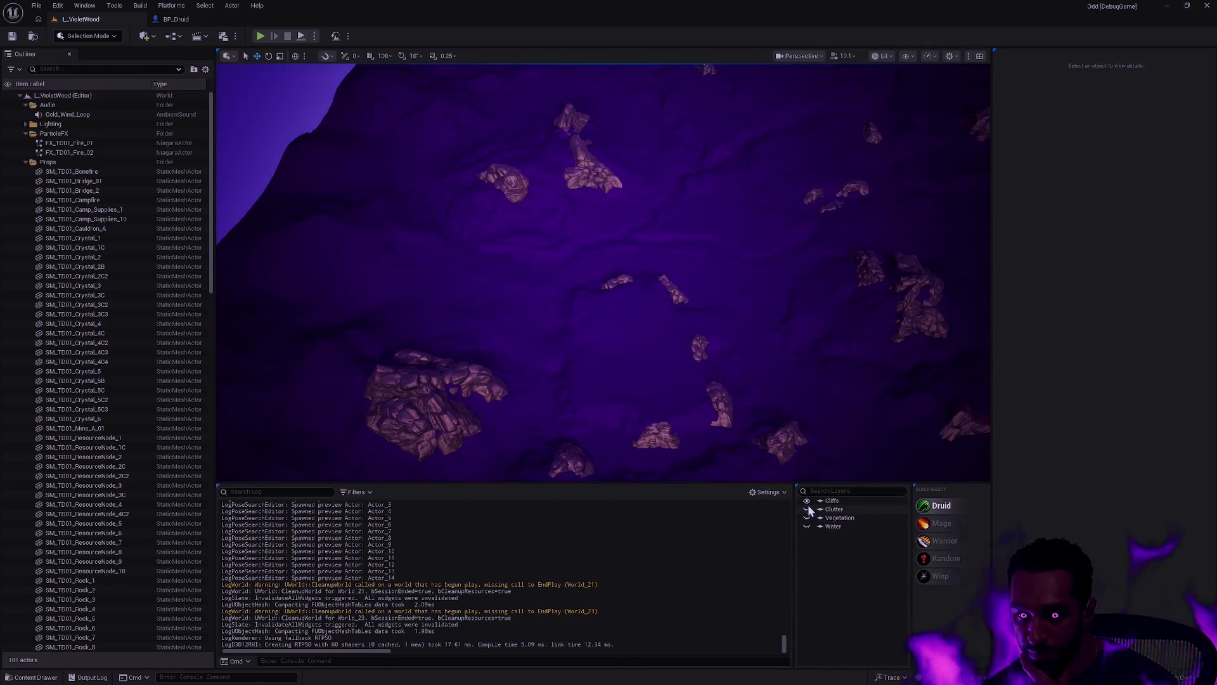
pyautogui.click(807, 500)
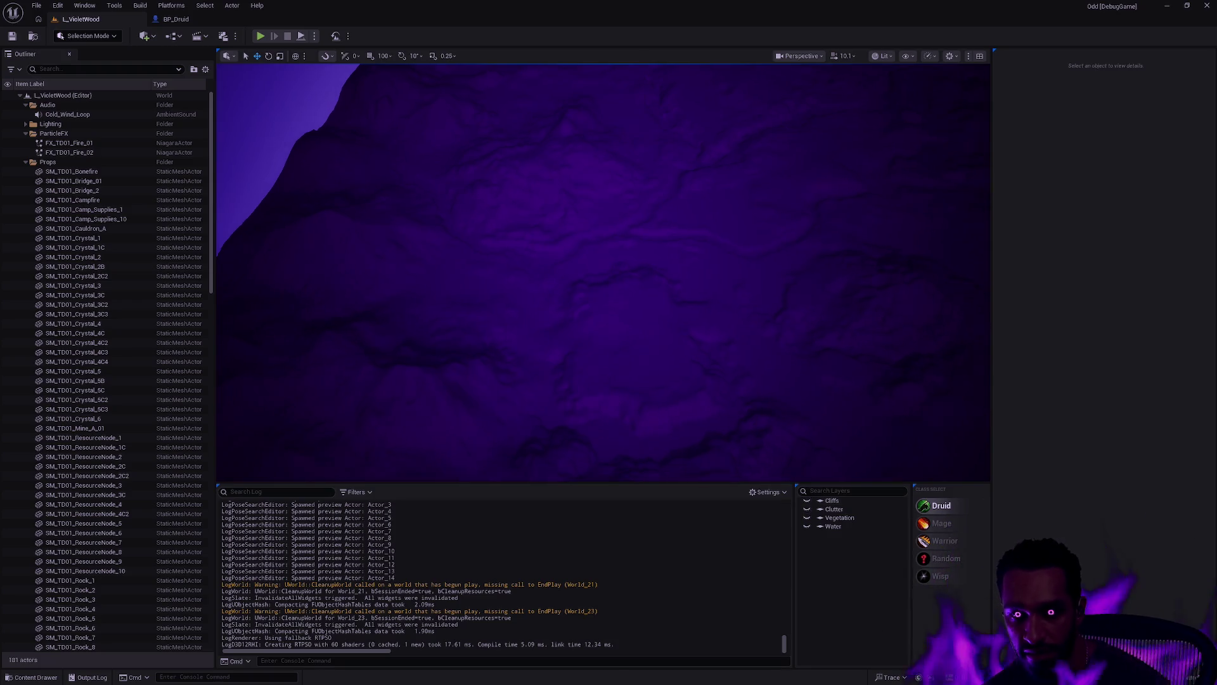
# Step: Fly around the bare landscape toward the mountain horizon, cliff ridge and peak
pyautogui.scroll(-5, 602, 272)
pyautogui.scroll(3, 603, 272)
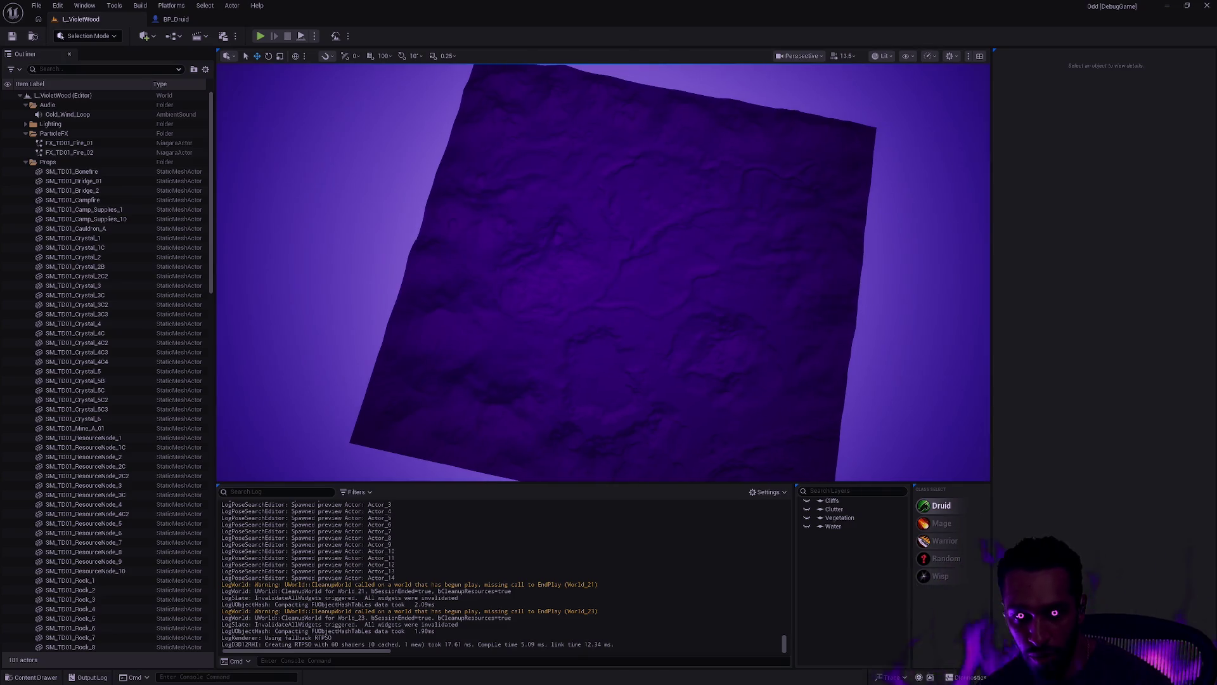
pyautogui.scroll(4, 602, 273)
pyautogui.moveTo(603, 273); pyautogui.dragTo(602, 190)
pyautogui.scroll(5, 603, 272)
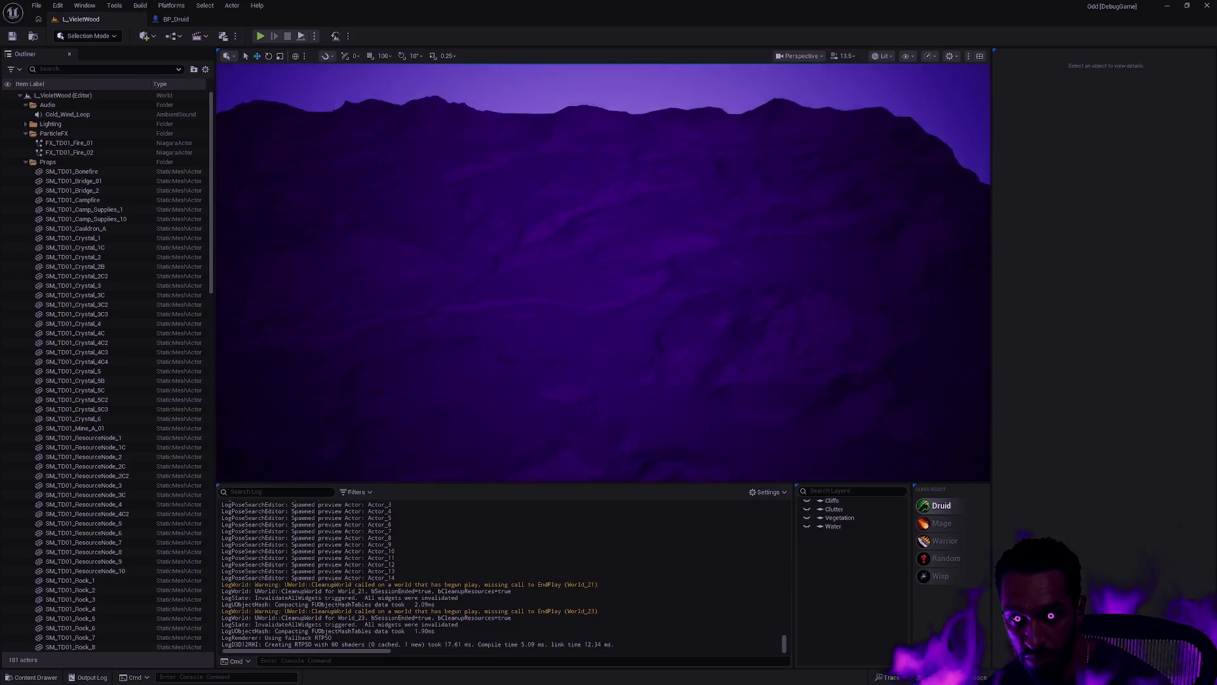
pyautogui.scroll(5, 602, 273)
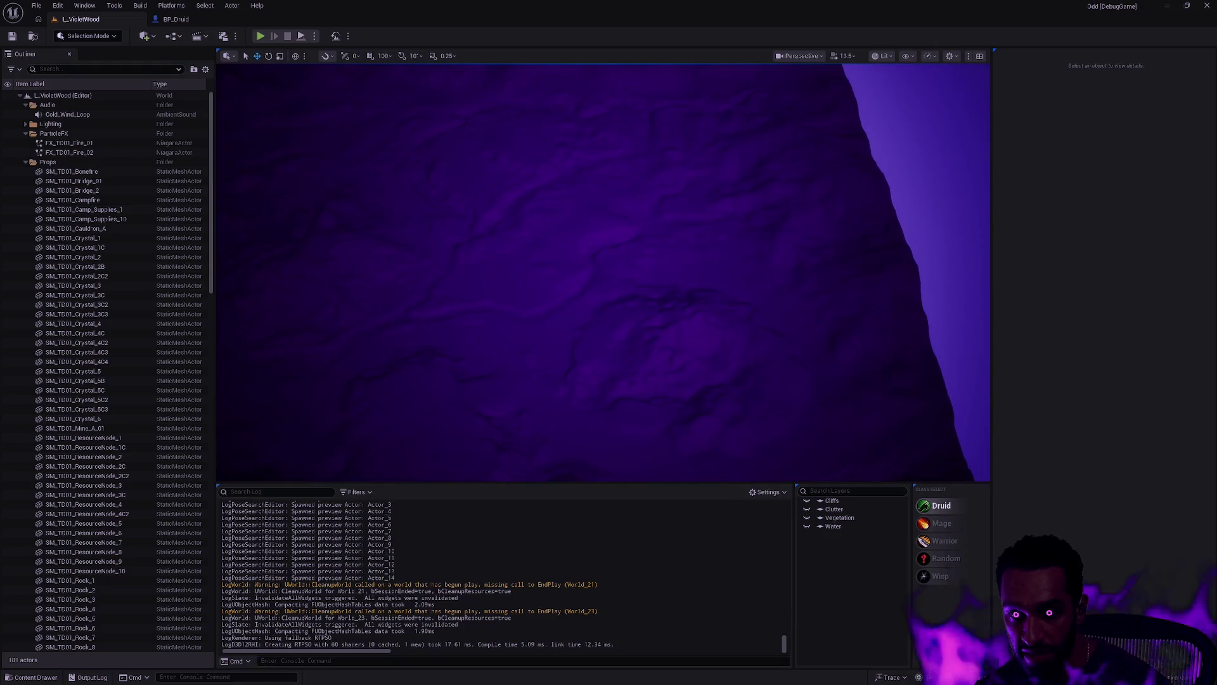
pyautogui.scroll(-5, 603, 273)
pyautogui.moveTo(603, 272)
pyautogui.mouseDown()
pyautogui.moveTo(590, 266)
pyautogui.moveTo(571, 291)
pyautogui.moveTo(602, 272)
pyautogui.moveTo(656, 279)
pyautogui.moveTo(634, 298)
pyautogui.moveTo(590, 292)
pyautogui.moveTo(614, 300)
pyautogui.mouseUp()
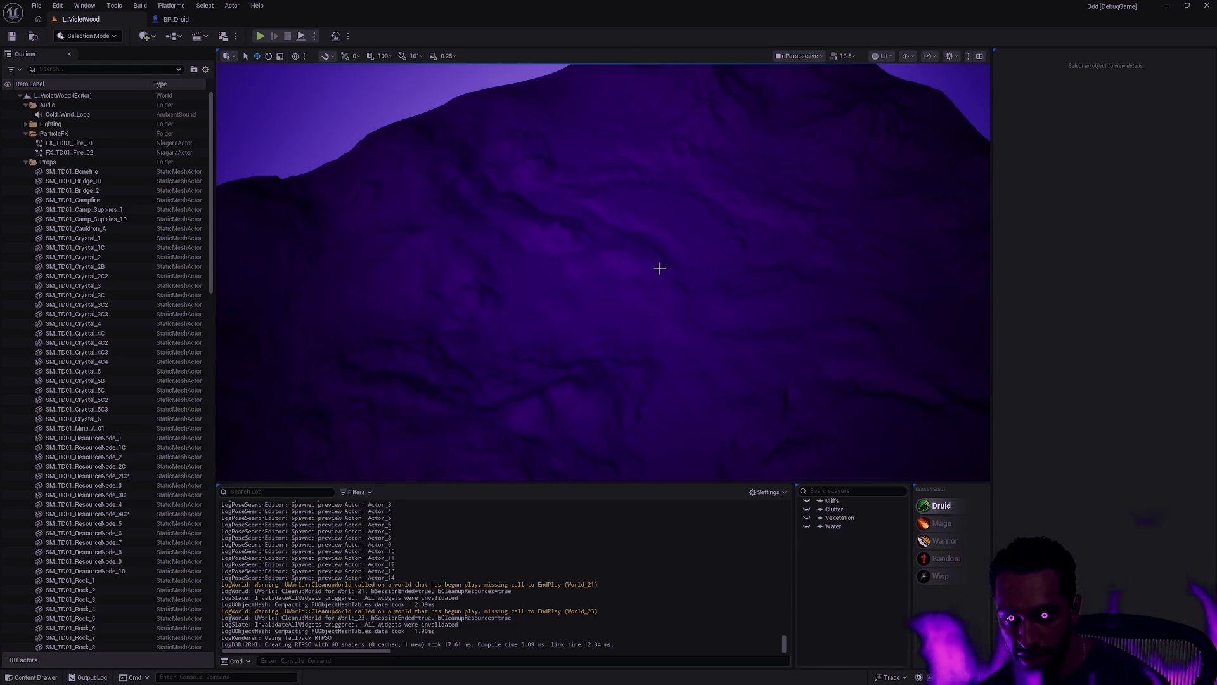
pyautogui.moveTo(761, 345)
pyautogui.mouseDown()
pyautogui.moveTo(740, 388)
pyautogui.moveTo(539, 261)
pyautogui.mouseUp()
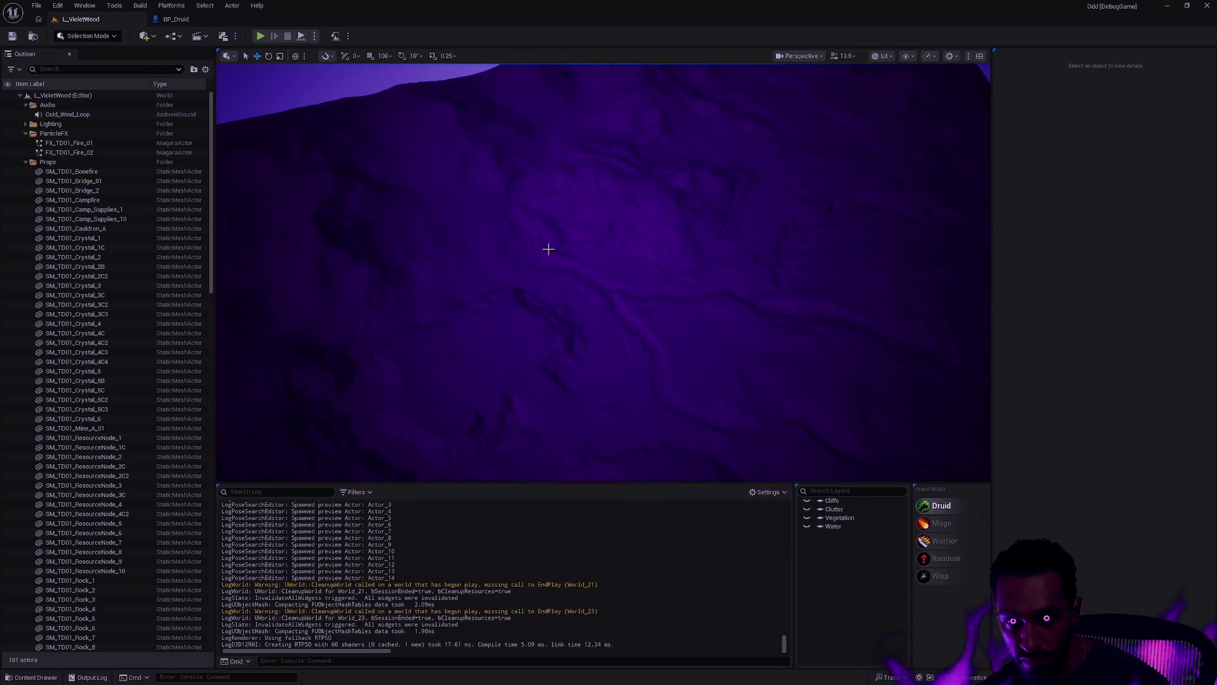
# Step: Turn on the Water layer and pull back for a wide view of the river channels
pyautogui.click(807, 526)
pyautogui.moveTo(784, 373)
pyautogui.mouseDown()
pyautogui.moveTo(780, 314)
pyautogui.moveTo(742, 285)
pyautogui.moveTo(782, 367)
pyautogui.mouseUp()
pyautogui.moveTo(631, 207); pyautogui.dragTo(631, 188)
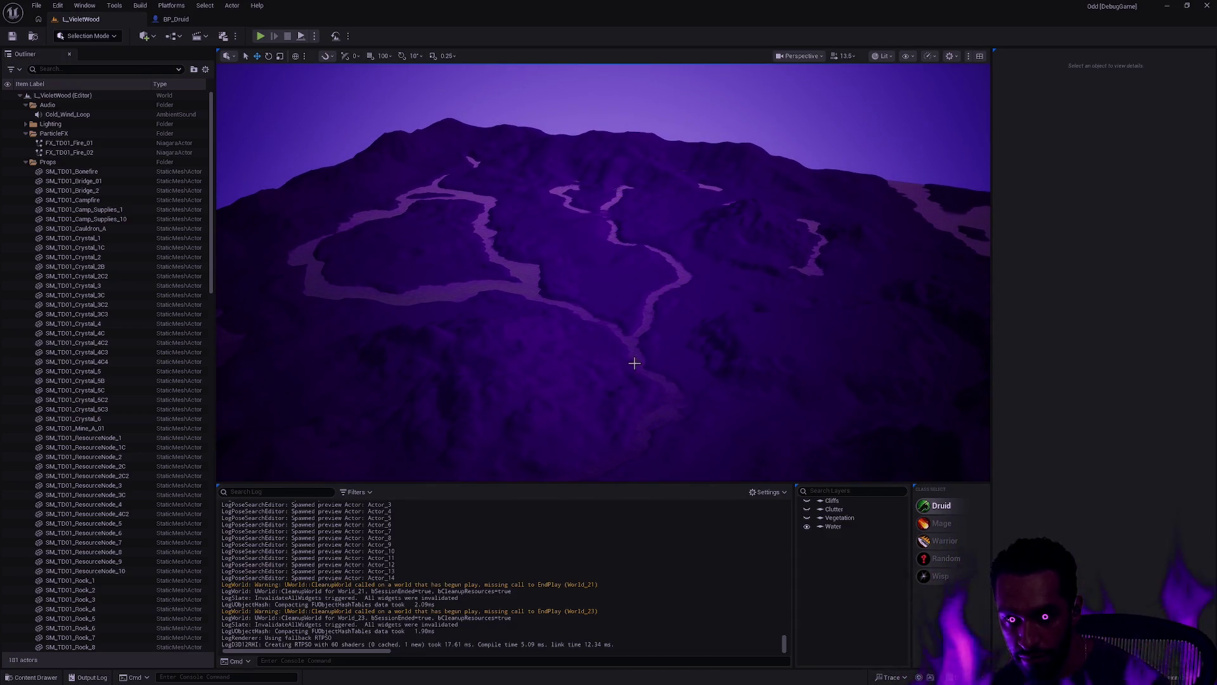
pyautogui.moveTo(680, 381); pyautogui.dragTo(679, 380)
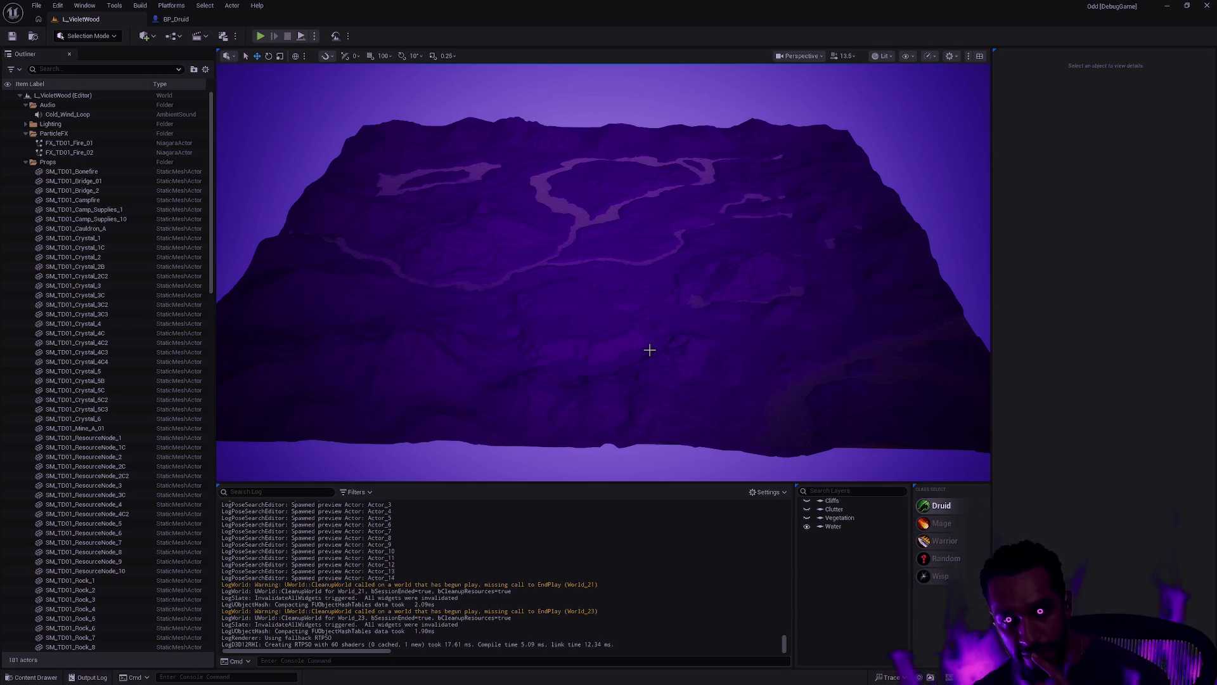
pyautogui.moveTo(659, 342); pyautogui.dragTo(644, 328)
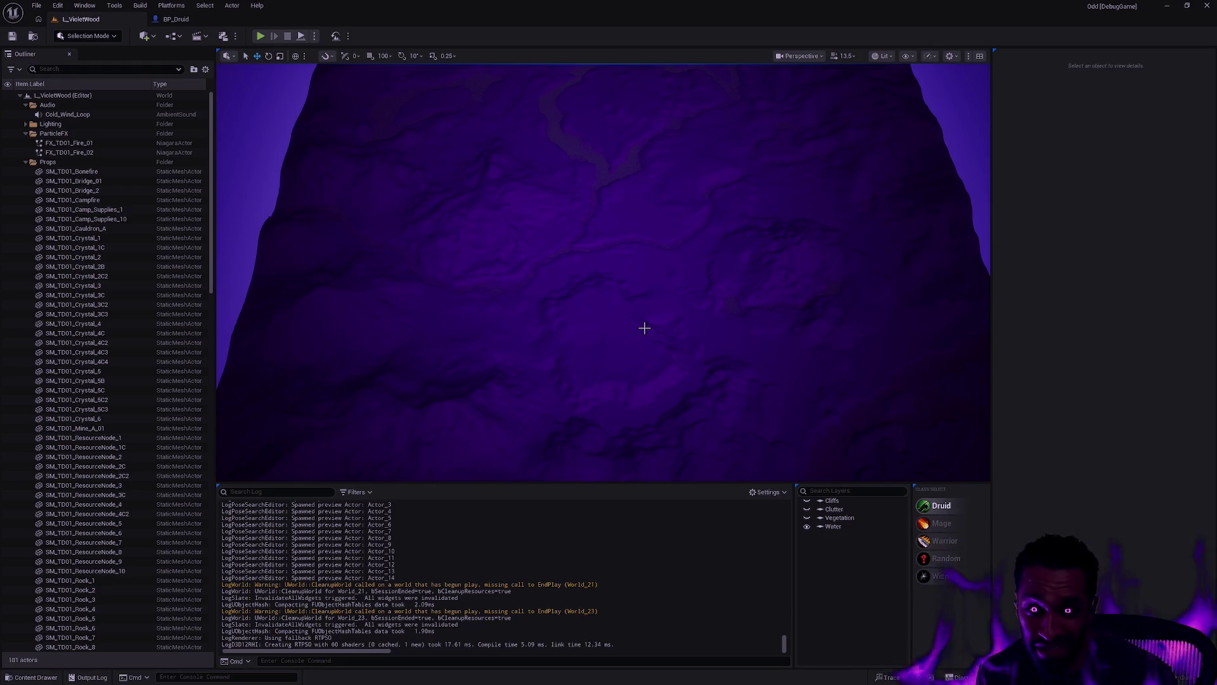
pyautogui.moveTo(760, 140); pyautogui.dragTo(759, 140)
pyautogui.moveTo(766, 264); pyautogui.dragTo(766, 264)
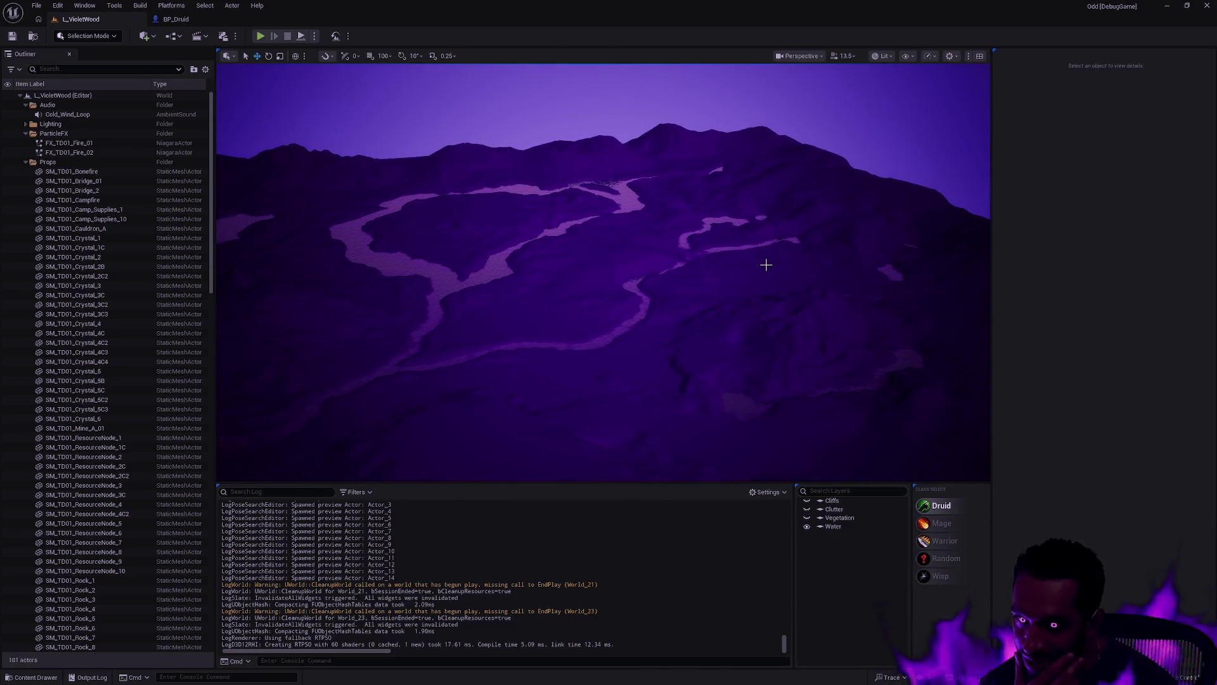
pyautogui.moveTo(811, 257); pyautogui.dragTo(811, 256)
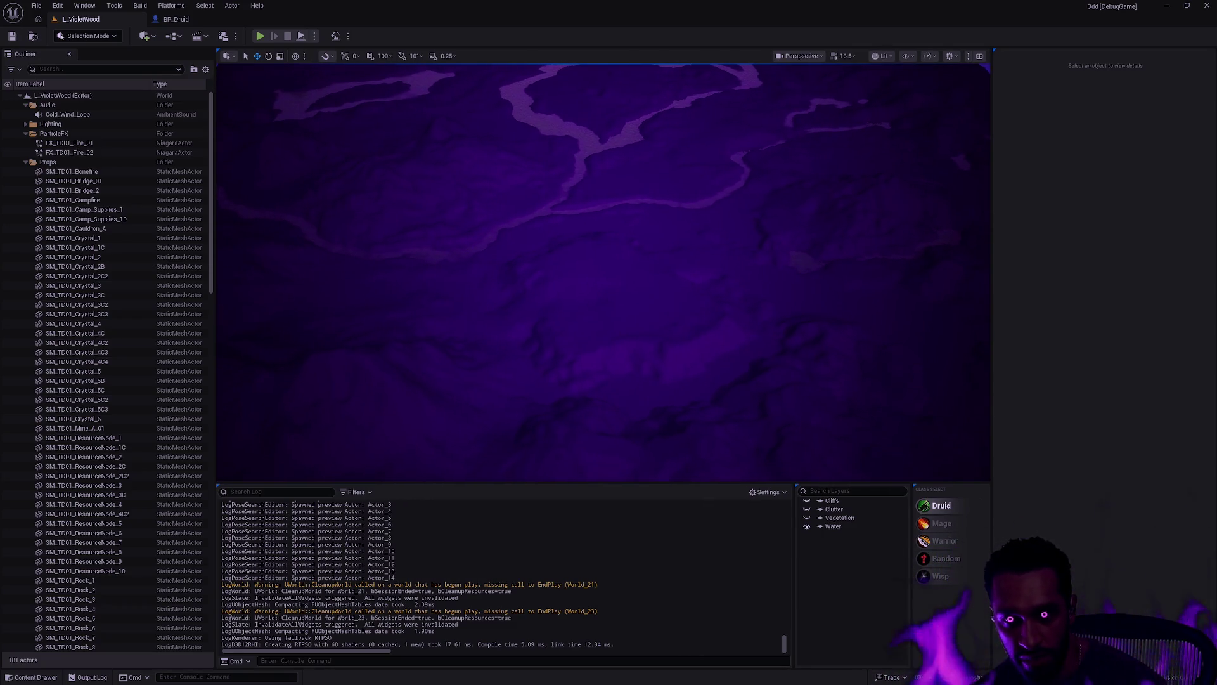